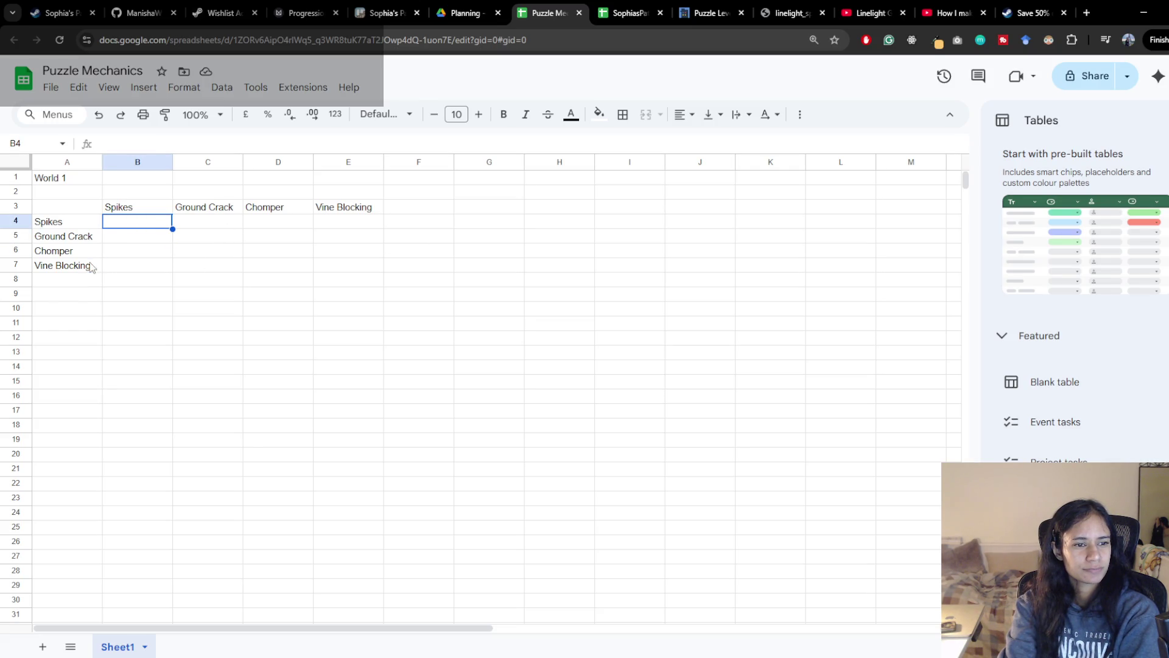
# Consult the puzzle level strategies article, then return to the Puzzle Mechanics sheet
pyautogui.click(62, 265)
pyautogui.click(711, 12)
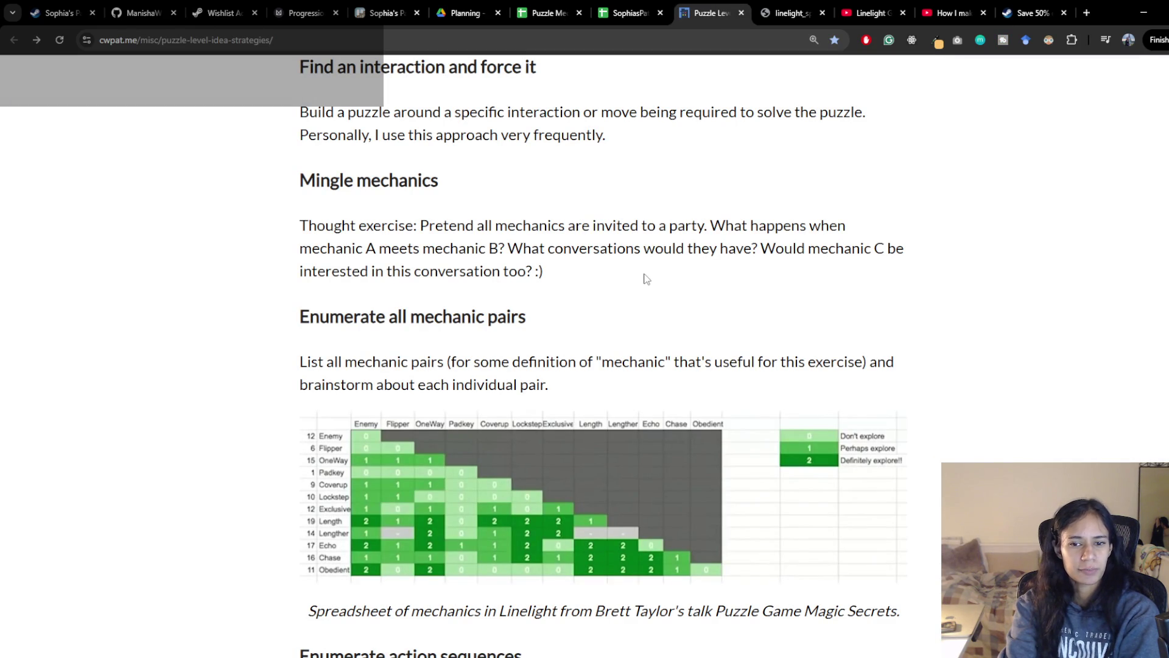
pyautogui.click(548, 12)
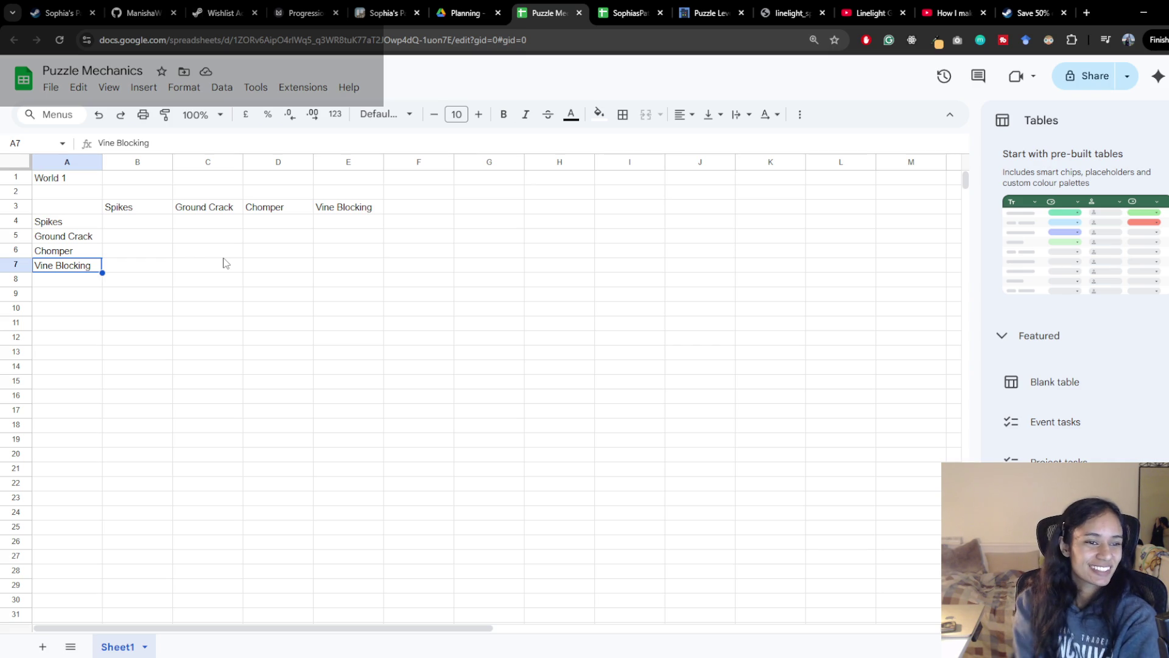
# Review the Spikes column cells B4–B7 and the cells along row 7 of the World 1 grid
pyautogui.click(162, 226)
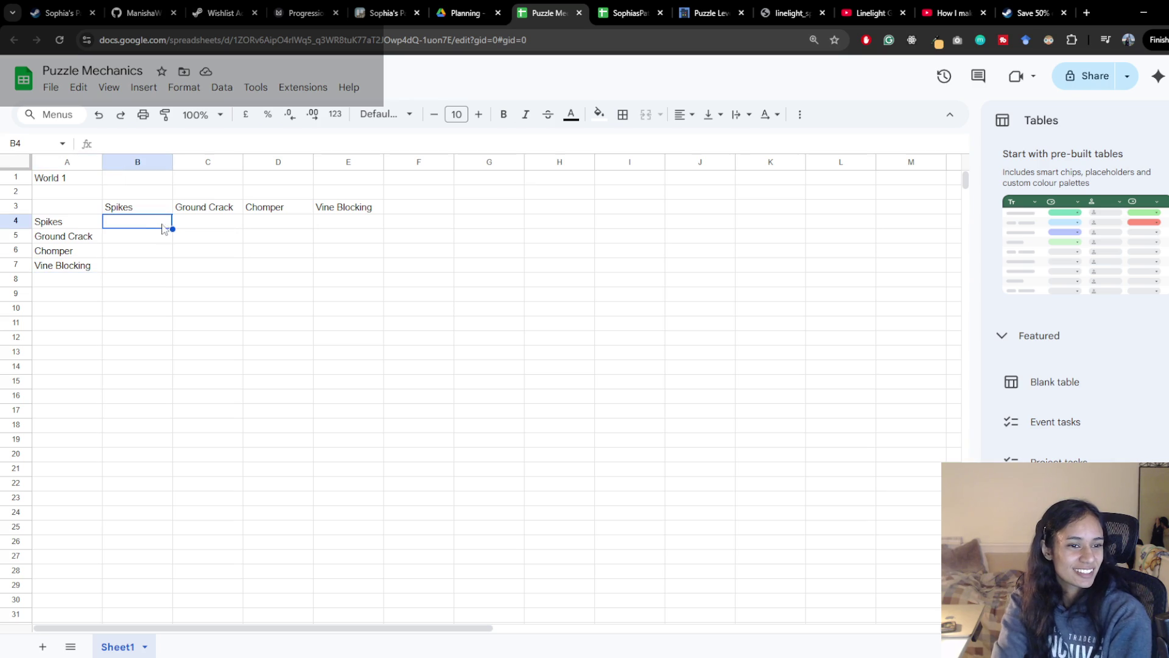
pyautogui.click(155, 252)
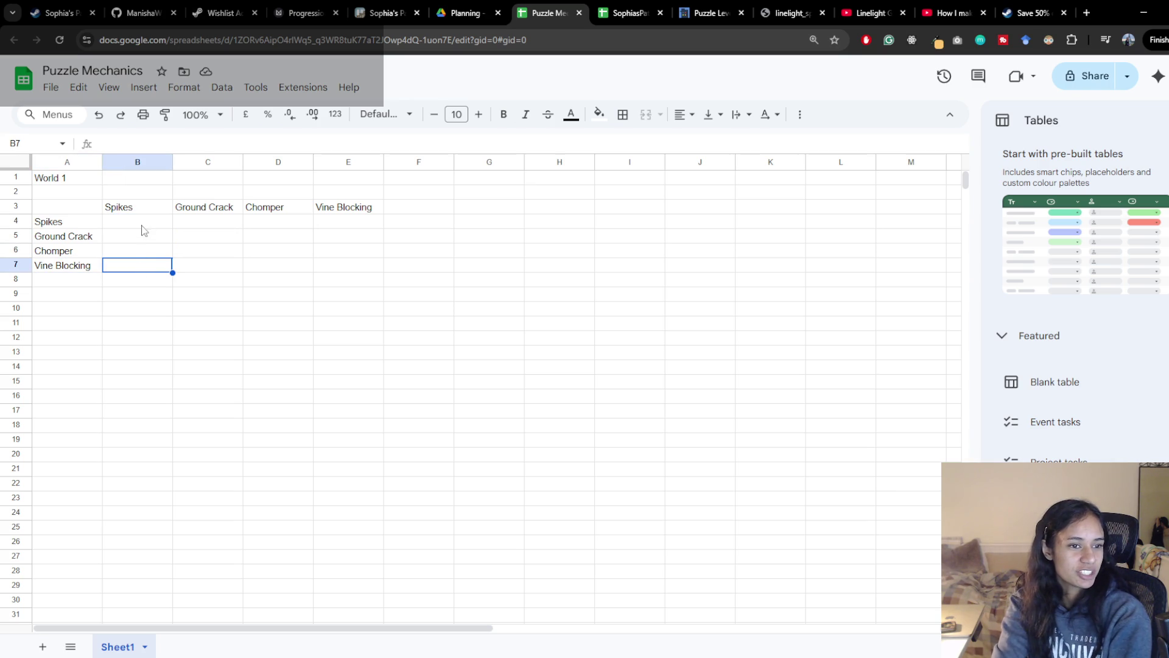
pyautogui.moveTo(142, 229); pyautogui.dragTo(138, 269)
pyautogui.click(141, 265)
pyautogui.click(144, 228)
pyautogui.moveTo(144, 229); pyautogui.dragTo(139, 267)
pyautogui.click(139, 268)
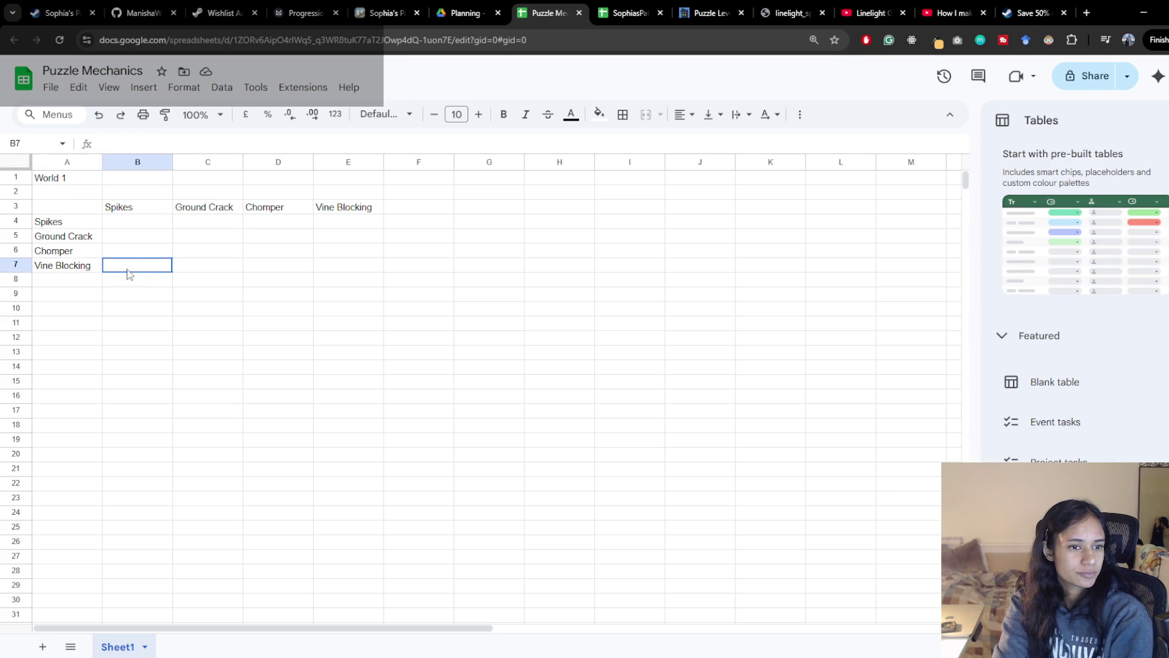
pyautogui.click(218, 274)
pyautogui.click(280, 271)
pyautogui.click(356, 270)
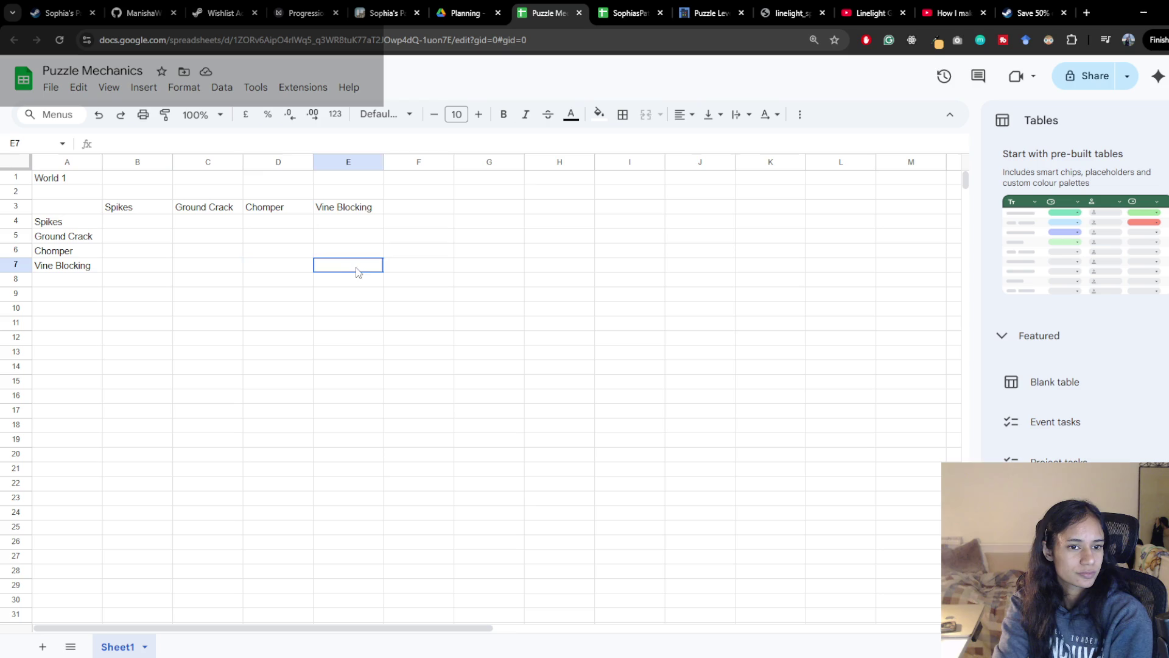
# Rename the E3 heading from Vine Blocking to Snippers and select E7 where it meets Vine Blocking
pyautogui.click(365, 207)
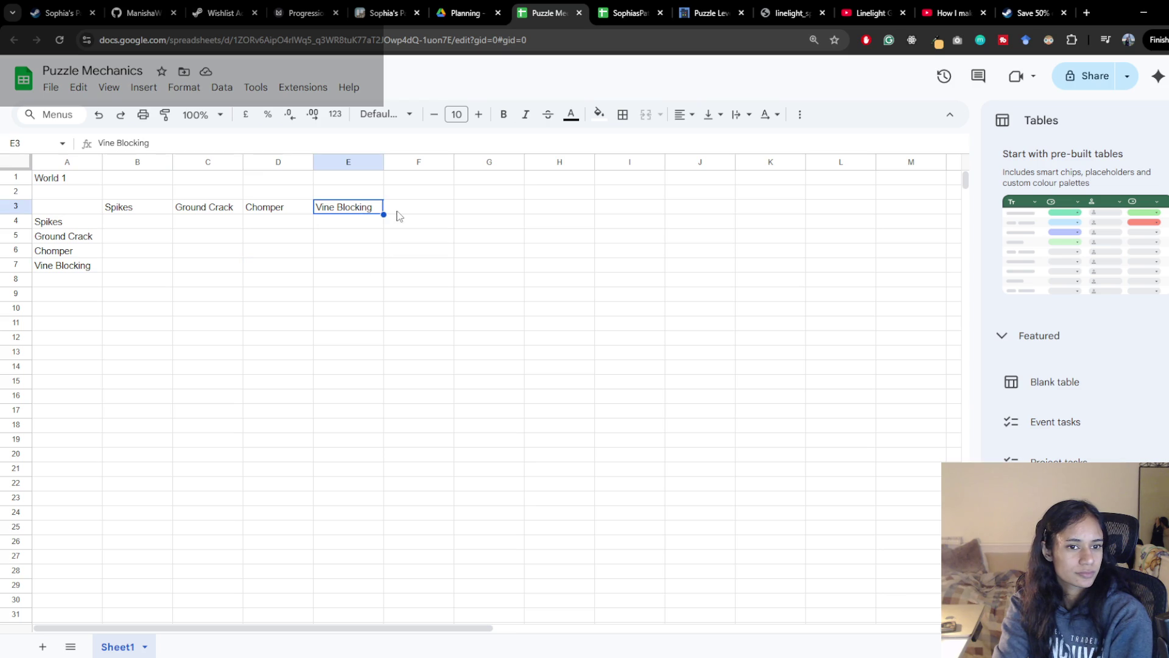
pyautogui.doubleClick(341, 210)
pyautogui.moveTo(378, 207); pyautogui.dragTo(320, 206)
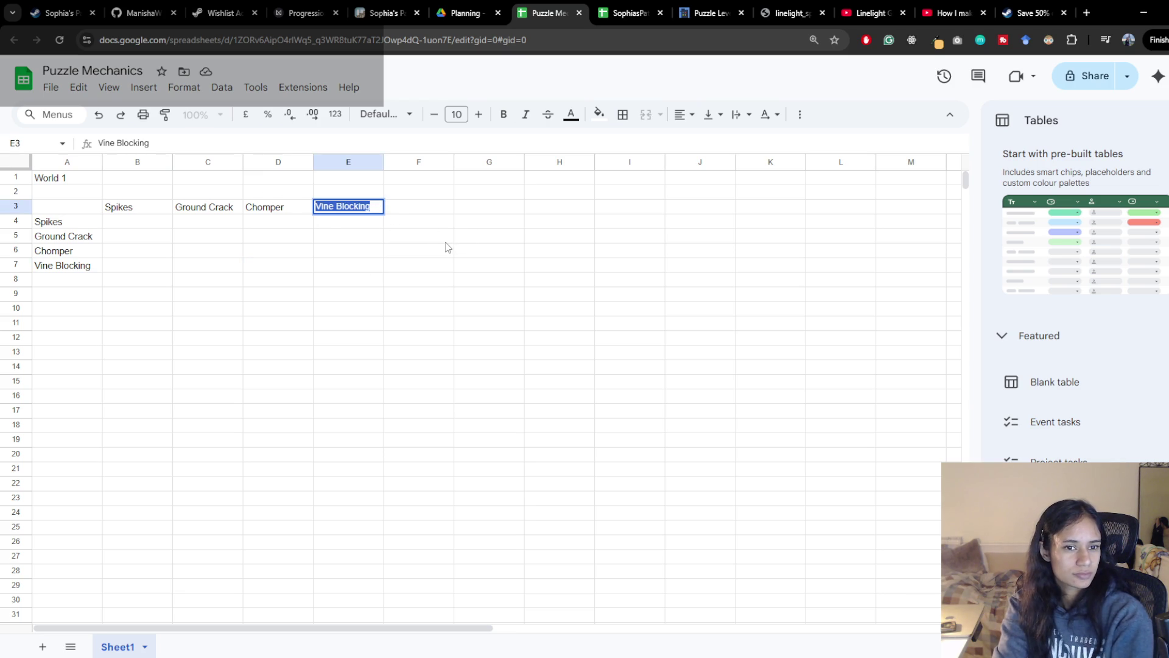
pyautogui.write('Snippers')
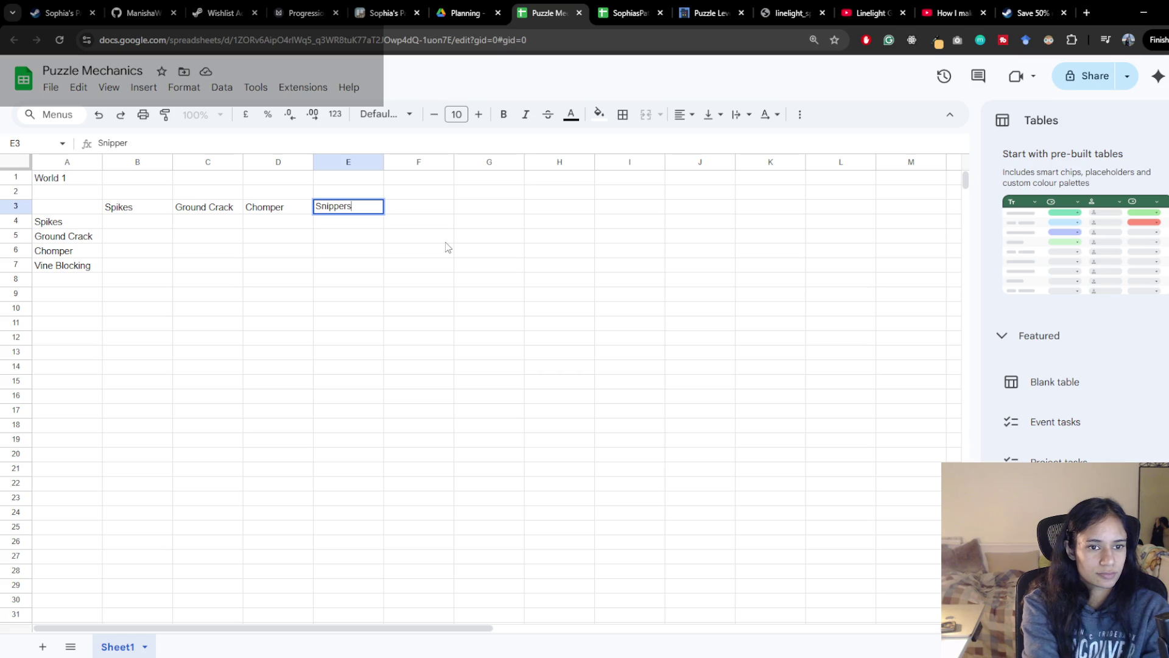
pyautogui.click(431, 212)
pyautogui.click(83, 265)
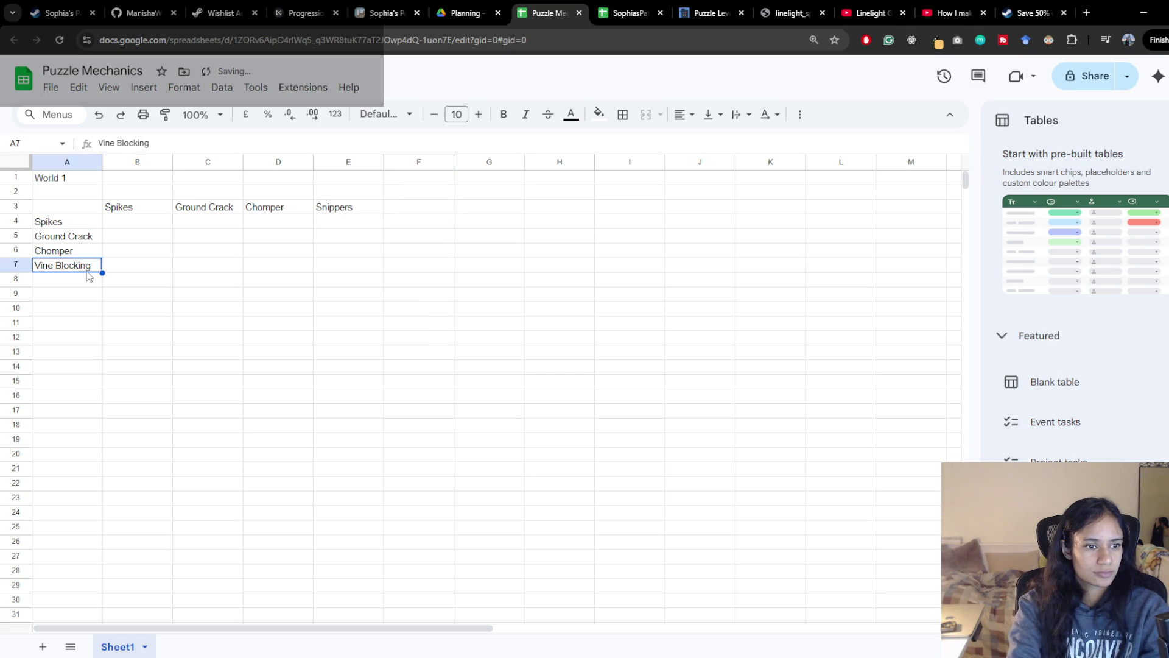
pyautogui.click(347, 226)
pyautogui.click(348, 266)
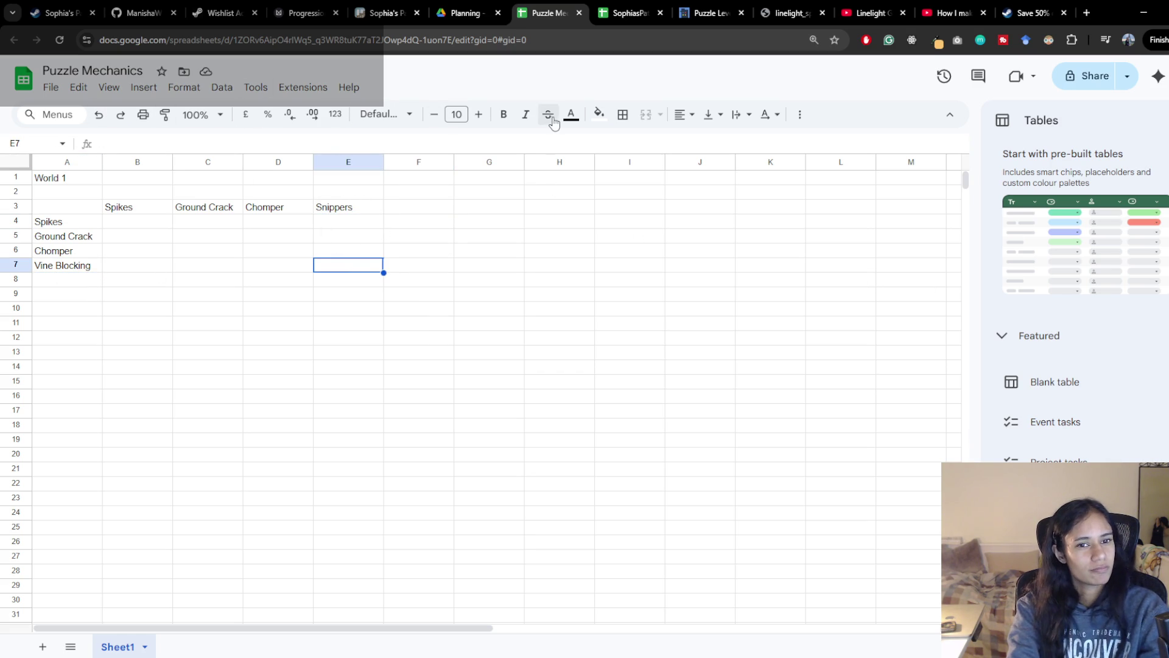
# Fill cell E7 with dark green 1
pyautogui.click(598, 115)
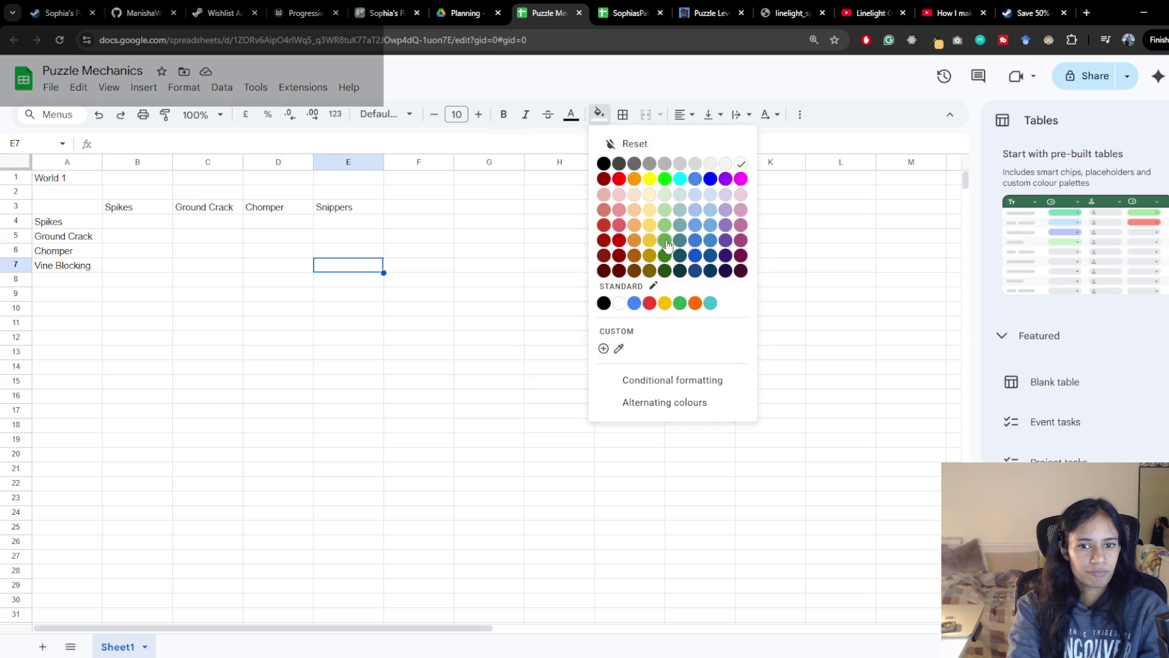
pyautogui.click(666, 245)
pyautogui.click(348, 250)
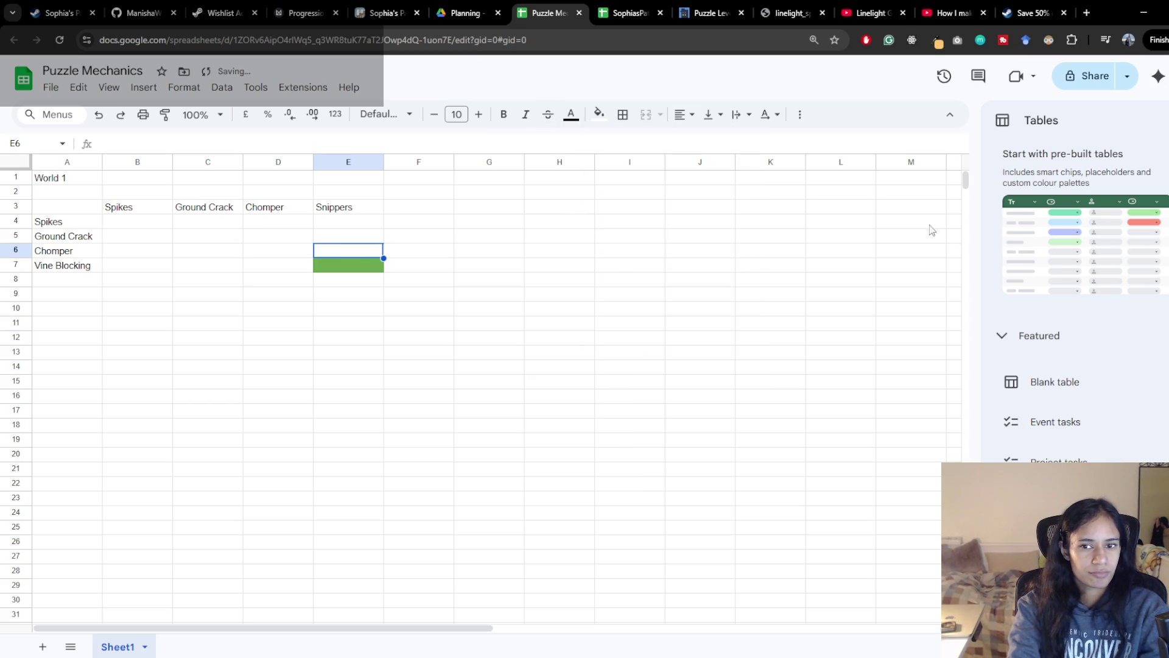
# Build a colour key: L4 dark green, L3 light green, L2 very light green, then check the article's key labels
pyautogui.click(839, 221)
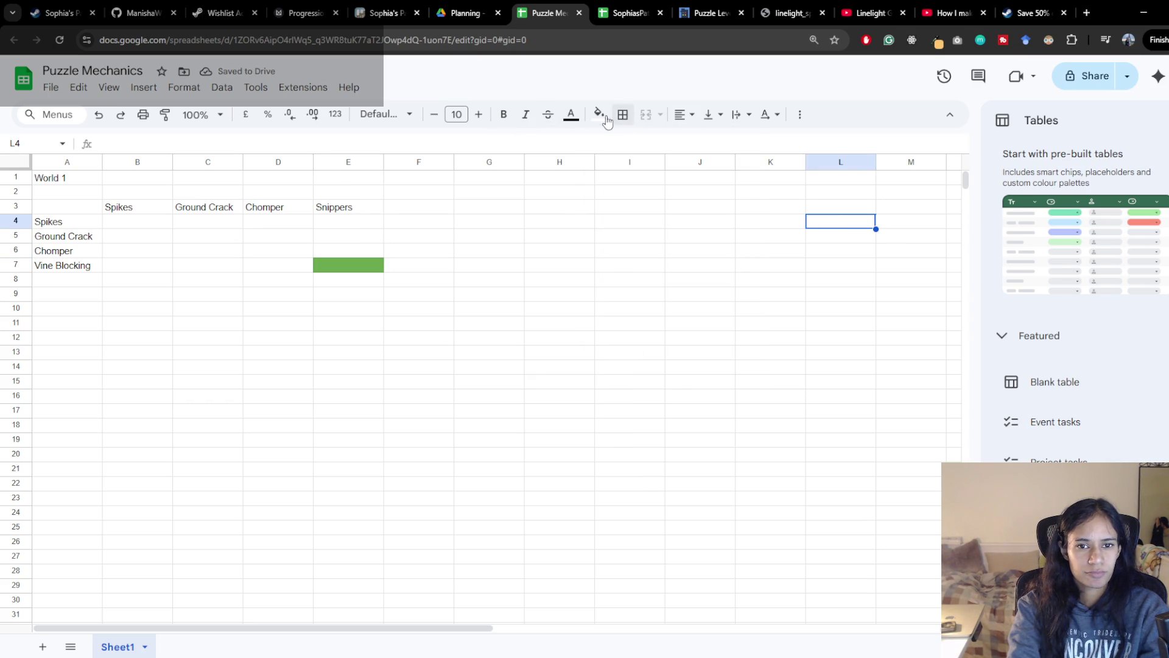
pyautogui.click(598, 115)
pyautogui.click(666, 244)
pyautogui.click(840, 206)
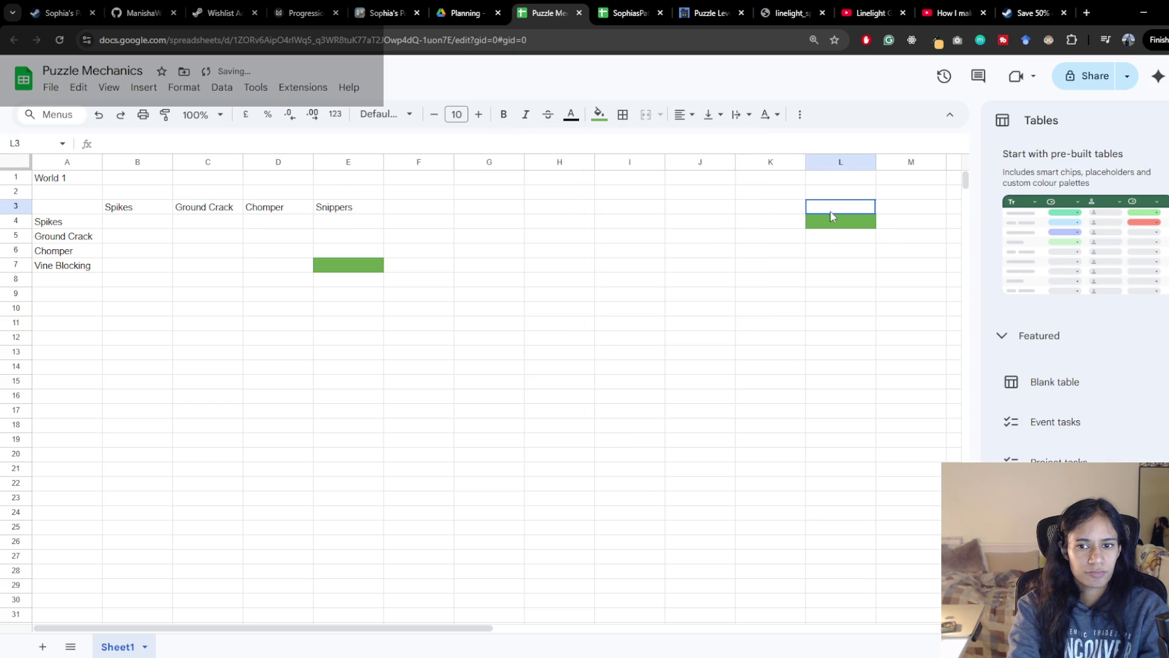
pyautogui.click(599, 114)
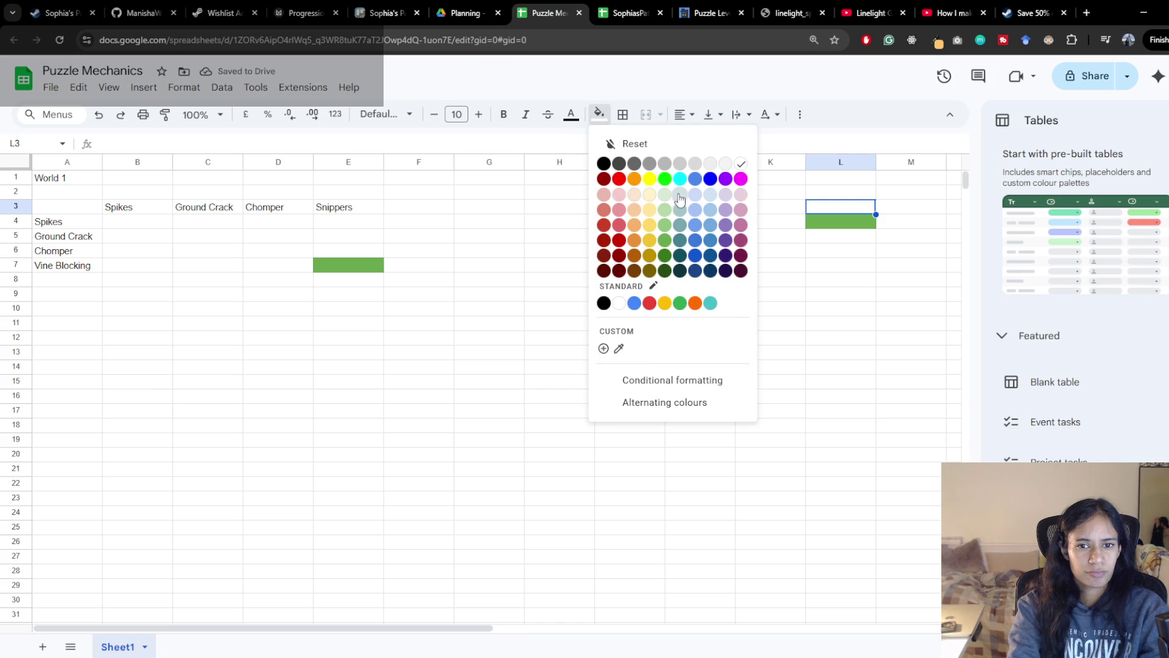
pyautogui.click(667, 212)
pyautogui.click(841, 192)
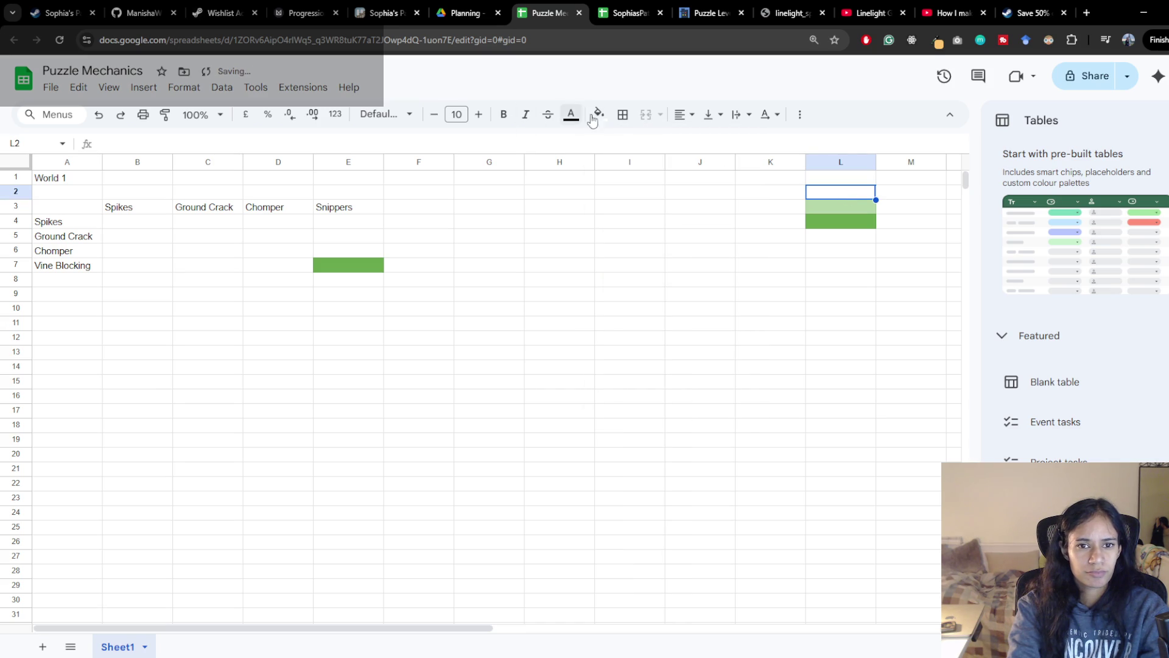
pyautogui.click(598, 114)
pyautogui.click(665, 195)
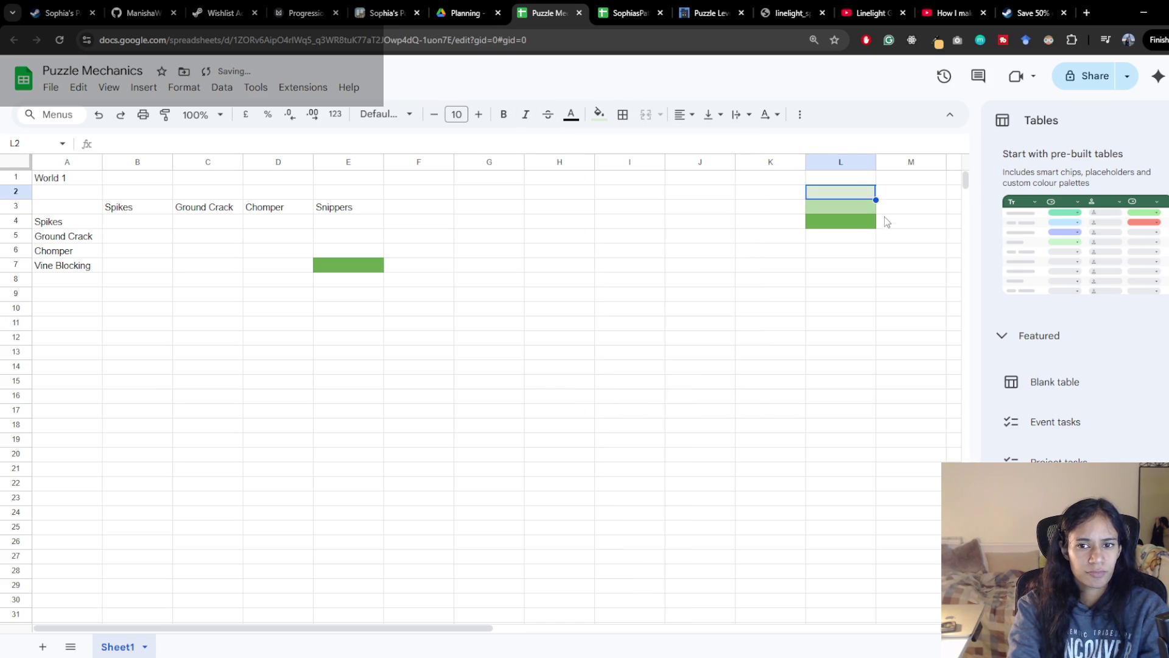
pyautogui.click(911, 192)
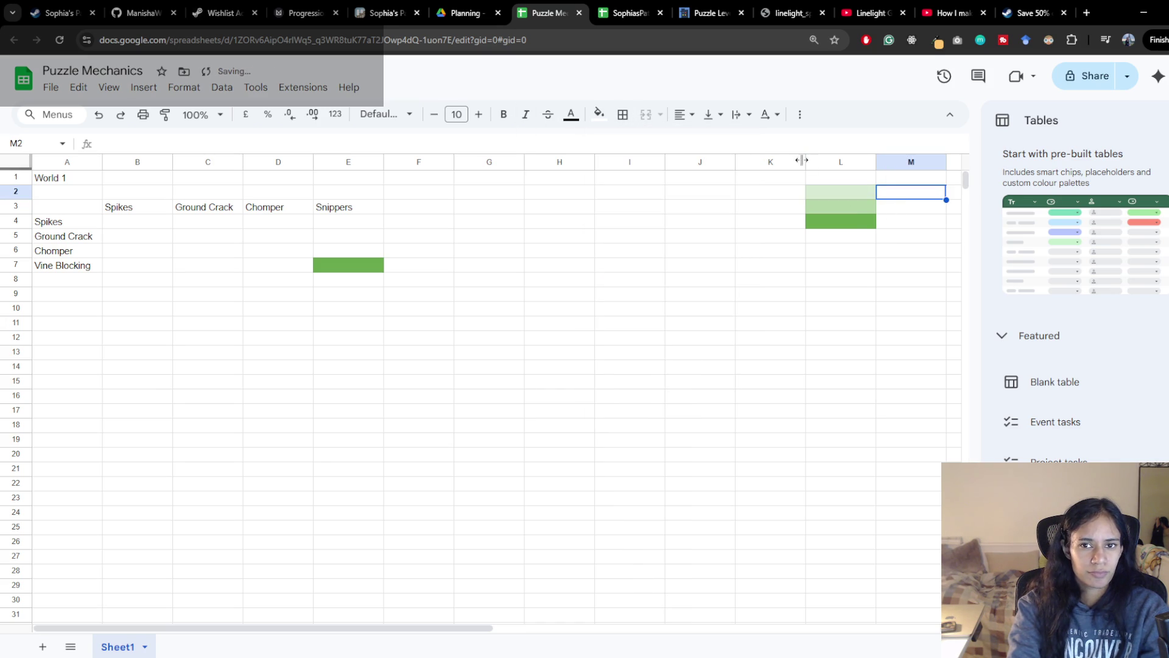
pyautogui.click(711, 12)
# Label M2 'Dont explore' and M3 'Perhaps explore', fixing the Perfhaps typo
pyautogui.click(548, 13)
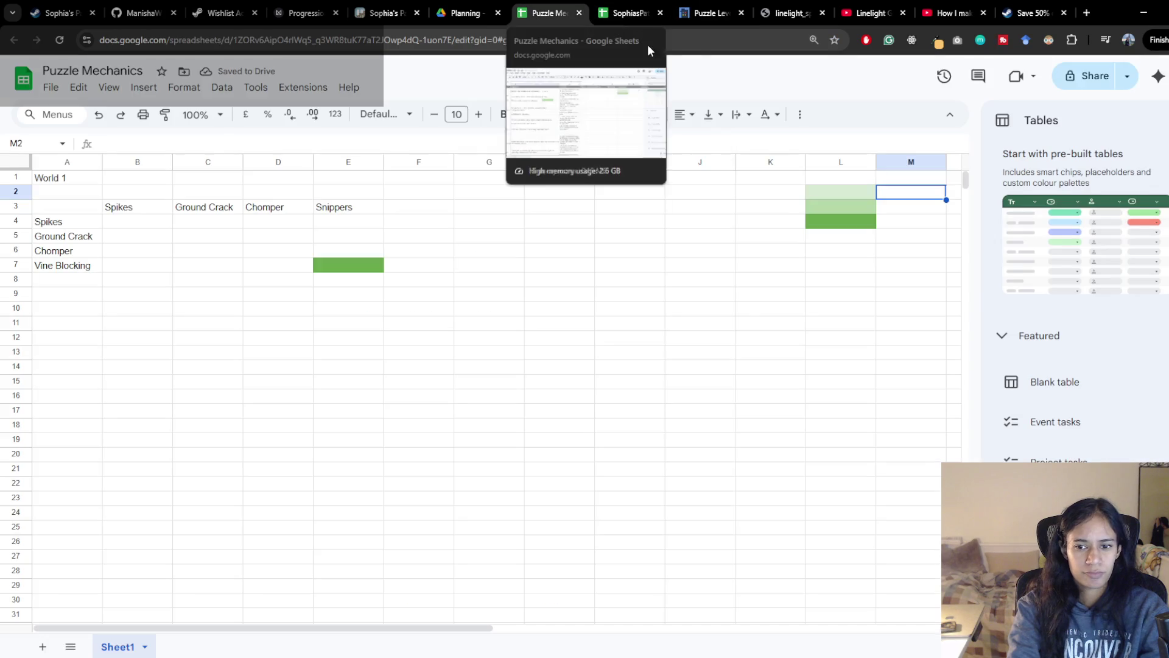
pyautogui.write('Dont explore')
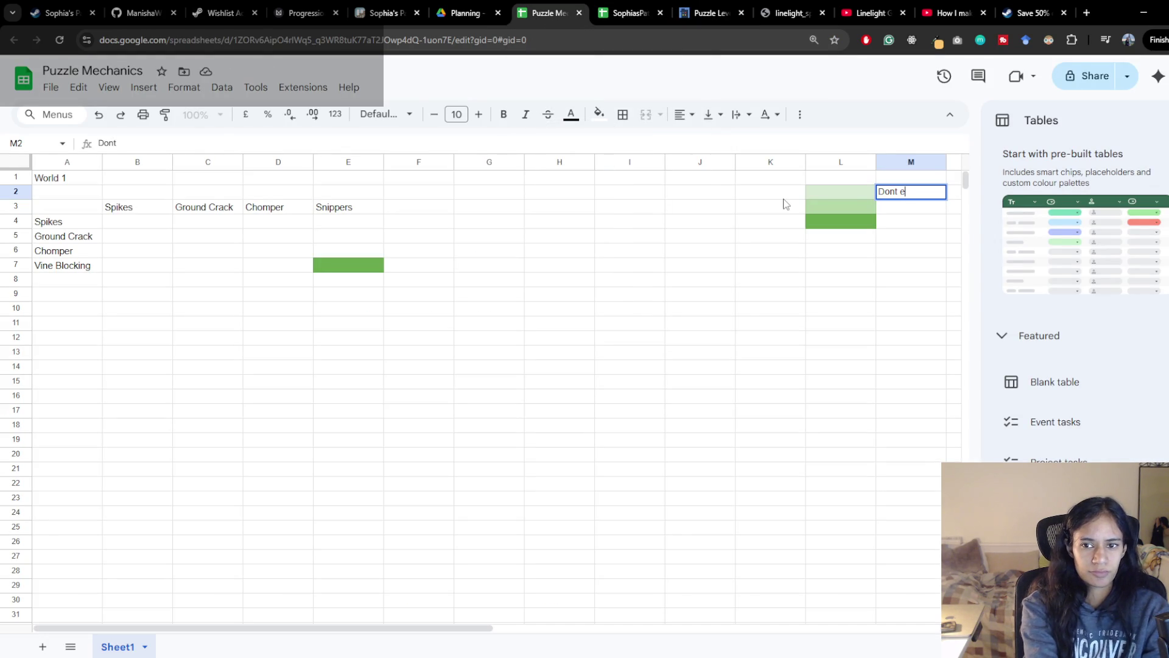
pyautogui.press('Return')
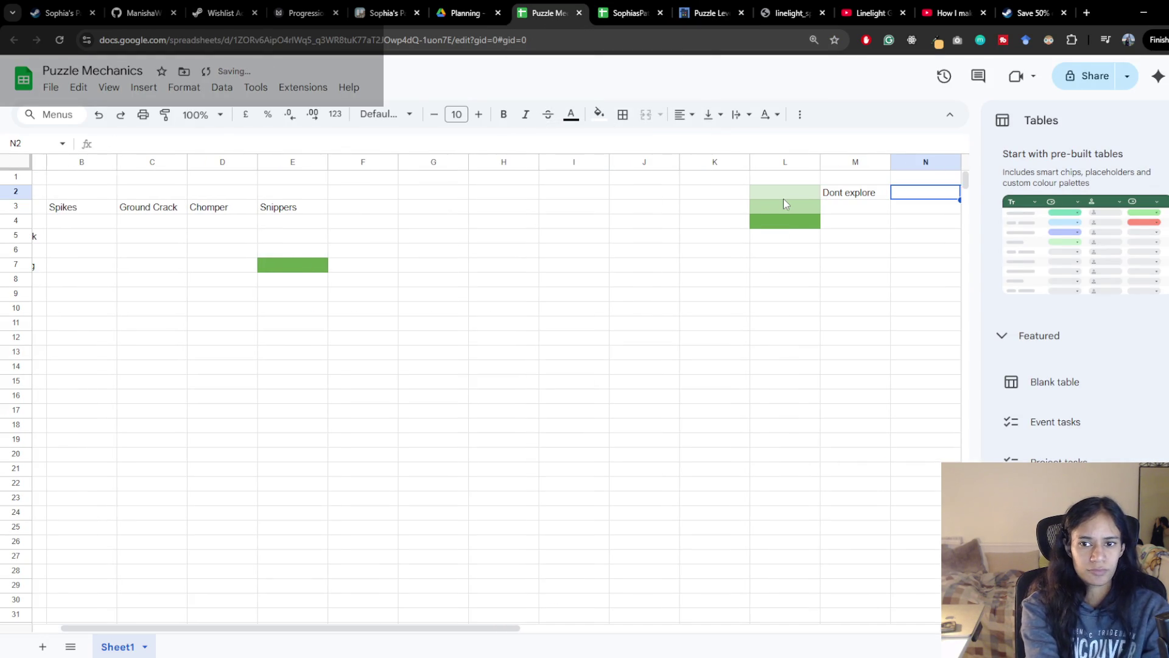
pyautogui.write('Per')
pyautogui.press('BackSpace')
pyautogui.write('haps ')
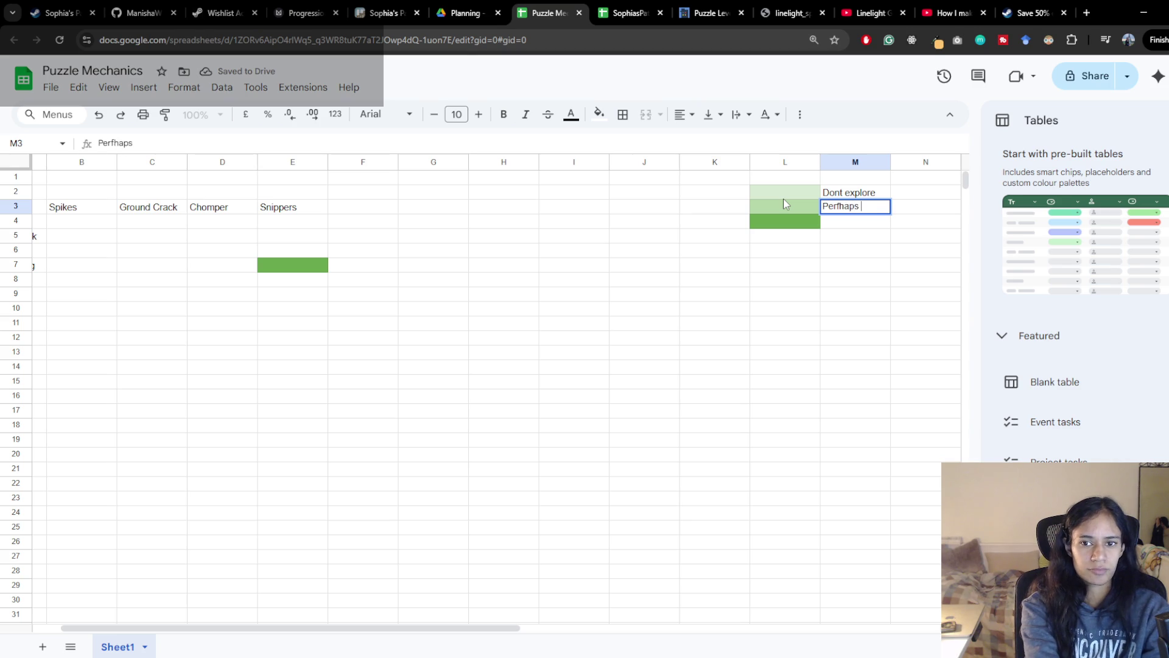
pyautogui.write('explor')
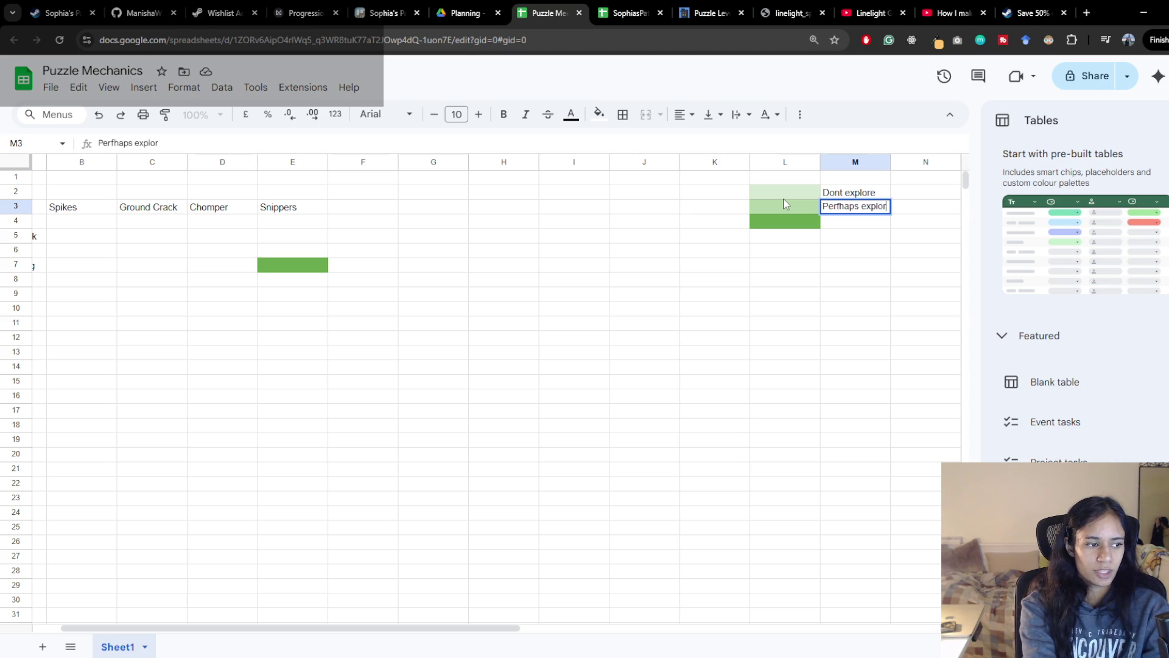
pyautogui.write('e')
pyautogui.press('Left')
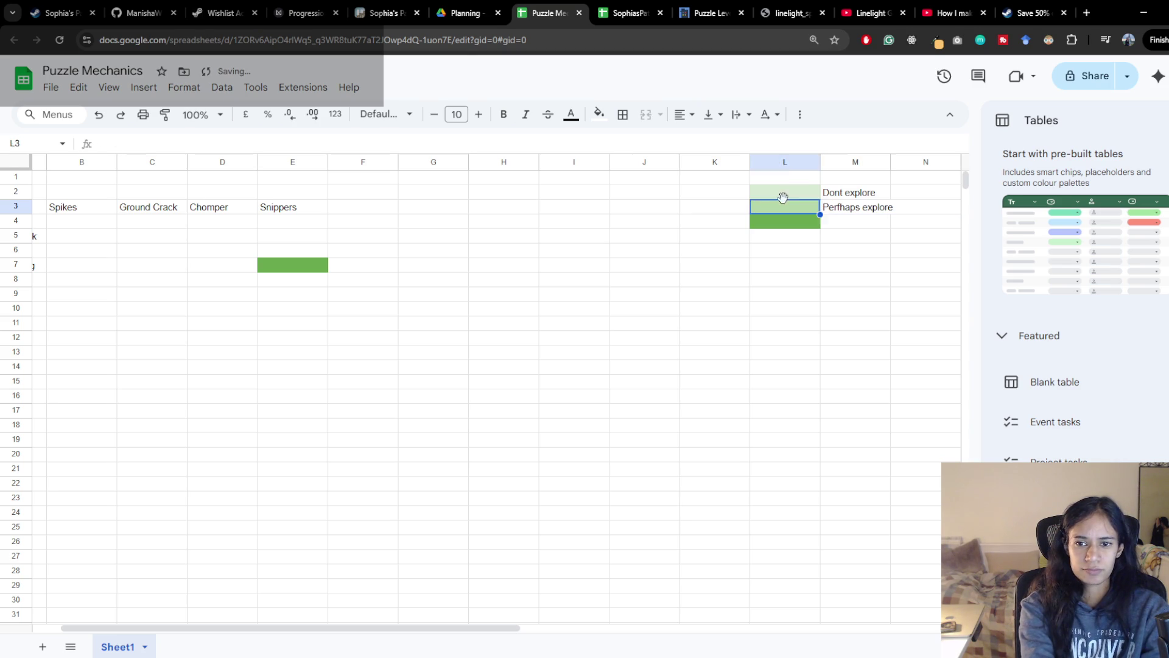
pyautogui.press('Left')
pyautogui.click(850, 207)
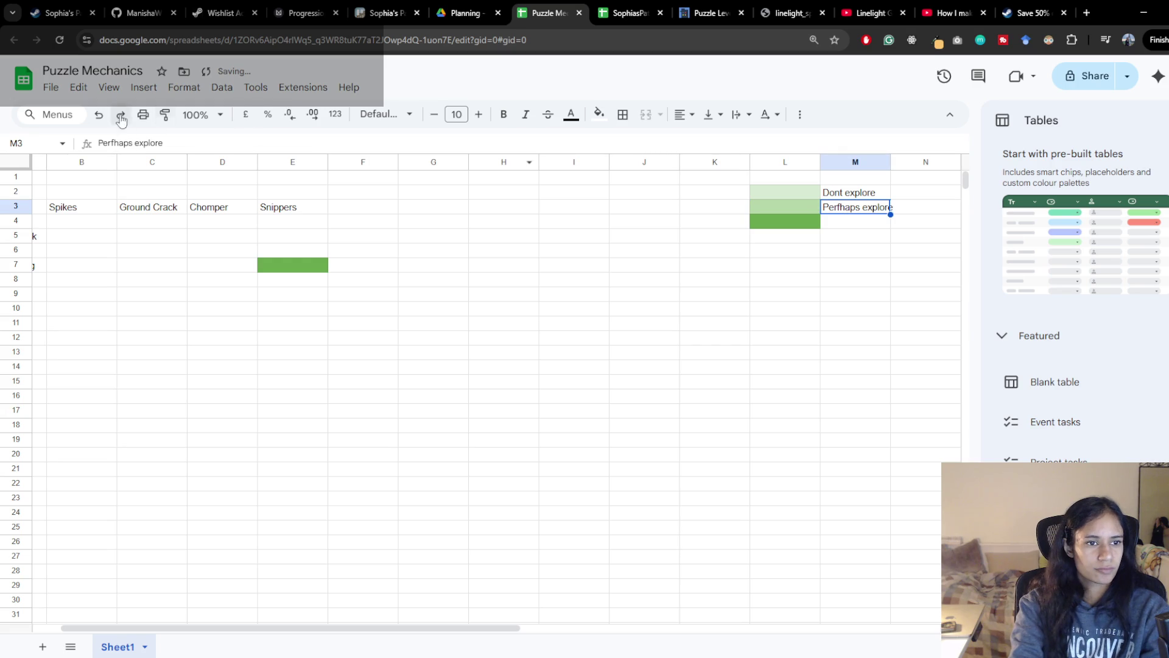
pyautogui.click(111, 142)
pyautogui.press('Delete')
pyautogui.press('Return')
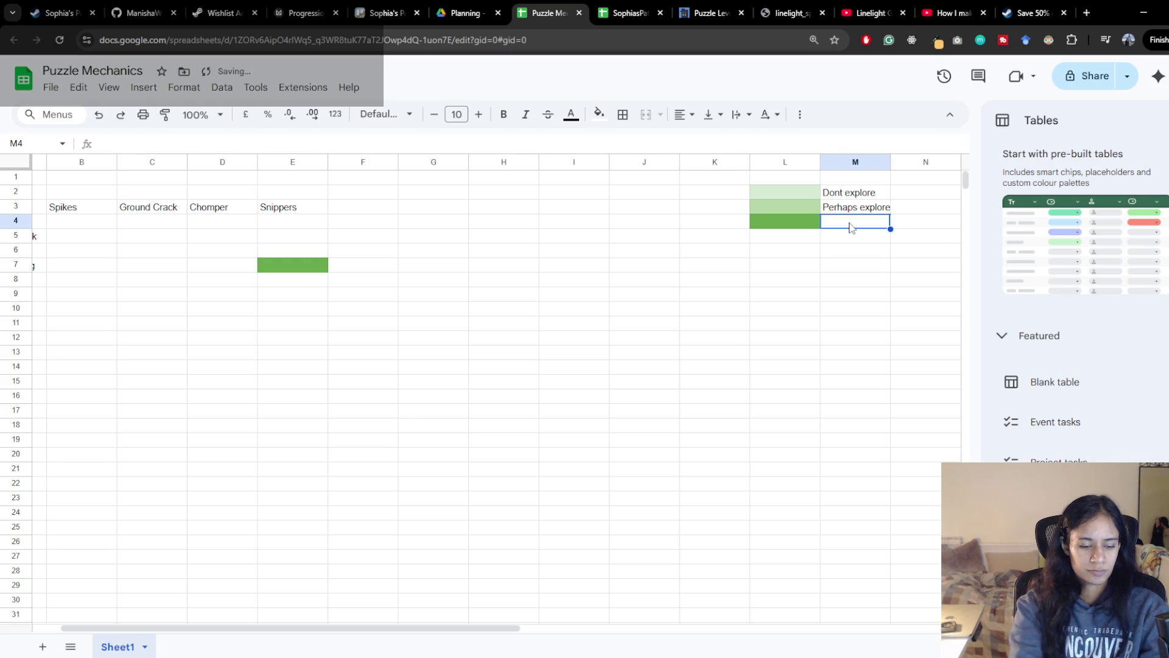
pyautogui.write('DEfinitely')
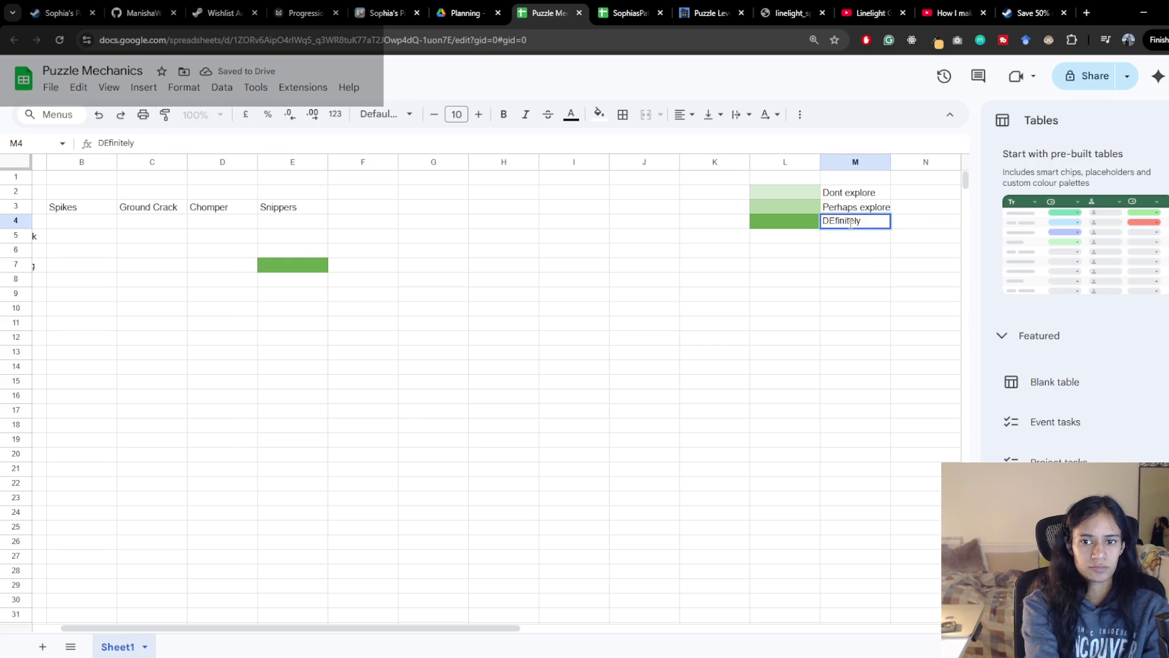
# Label M4 'Definitely Explore', correcting the DEfinitely capitalisation
pyautogui.press('Return')
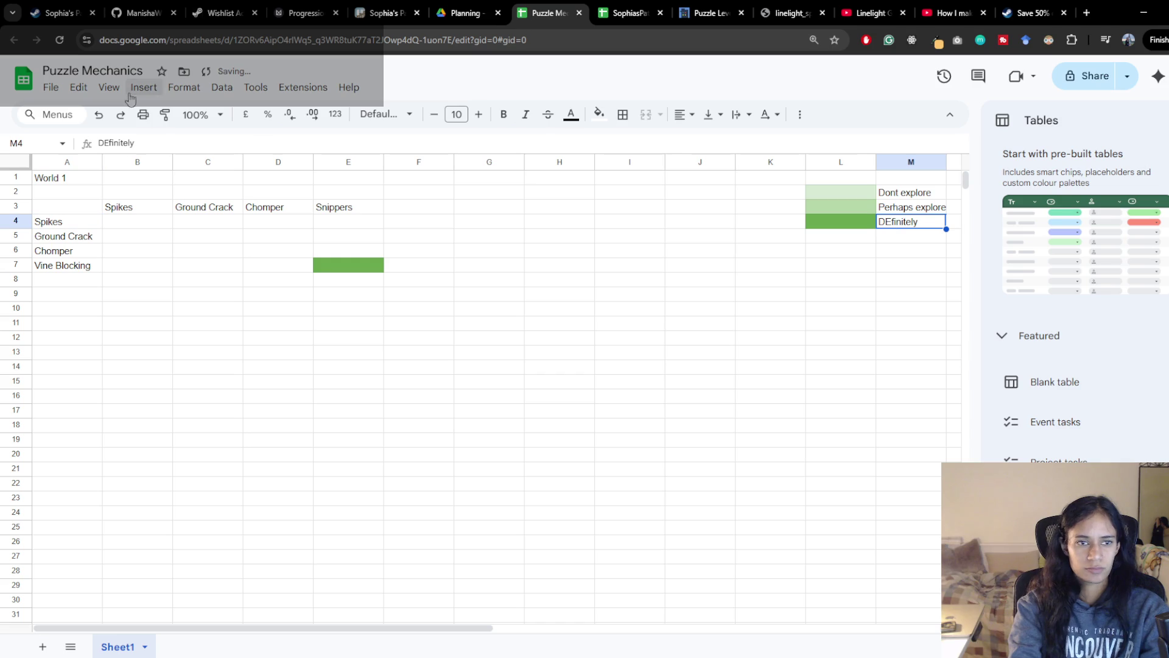
pyautogui.click(108, 142)
pyautogui.press('Delete')
pyautogui.write('e')
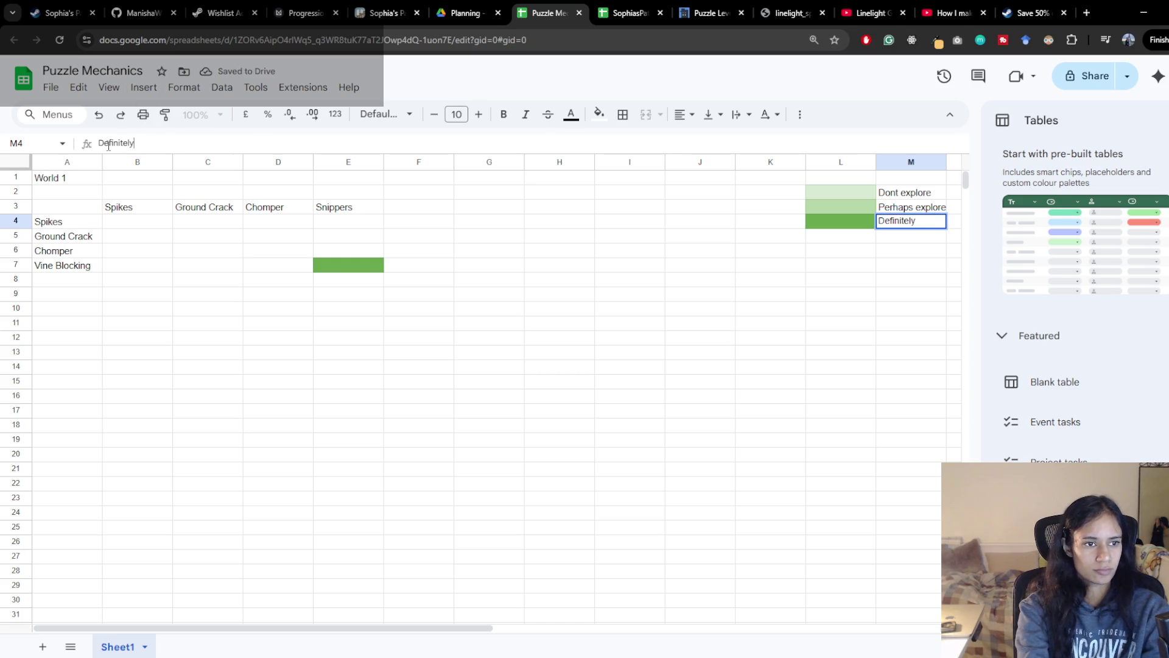
pyautogui.write(' Explore')
pyautogui.press('Return')
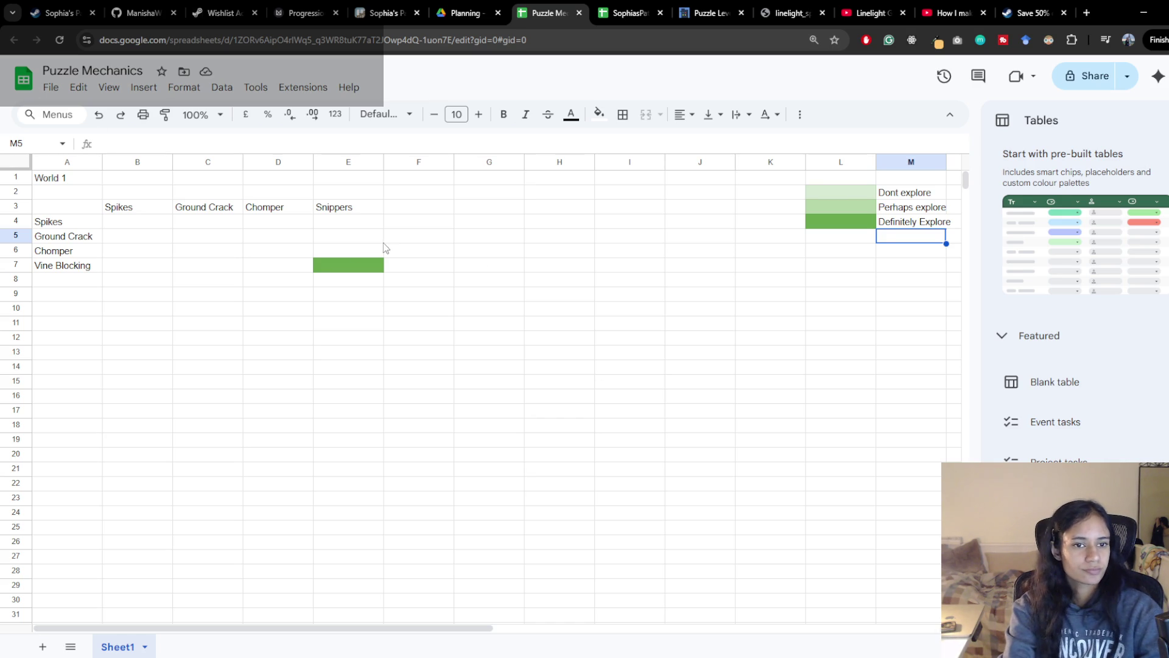
# Rename A7 to Snippers and paste Vine Blocking into F3 as a header and A8 as a row label
pyautogui.click(366, 251)
pyautogui.click(341, 265)
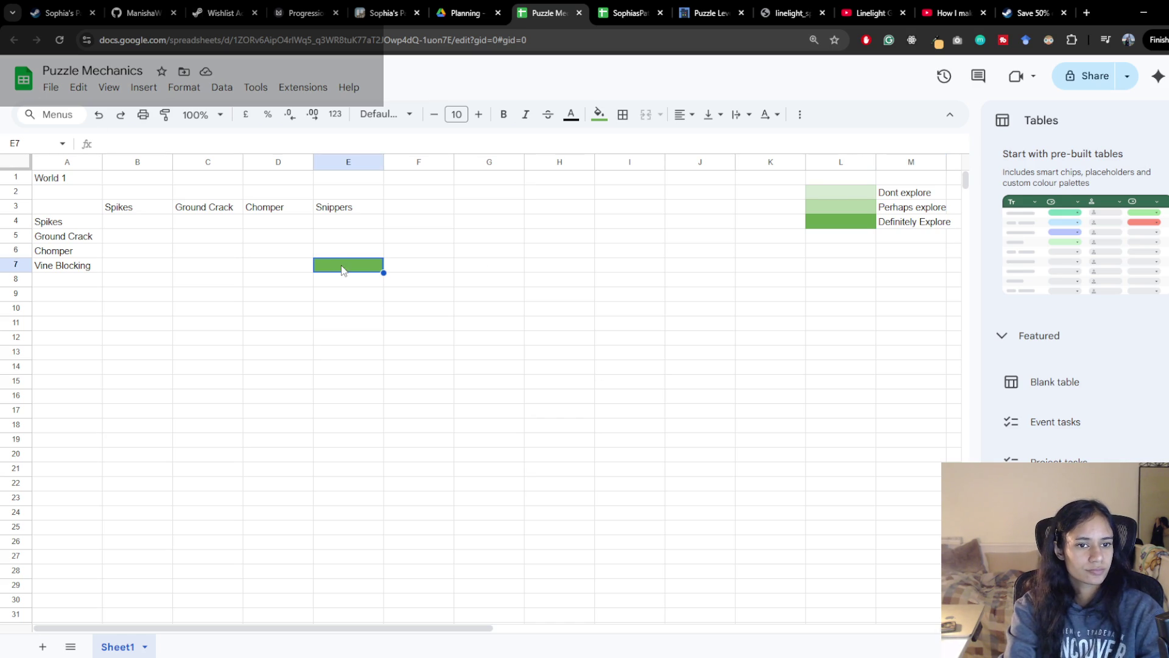
pyautogui.click(66, 266)
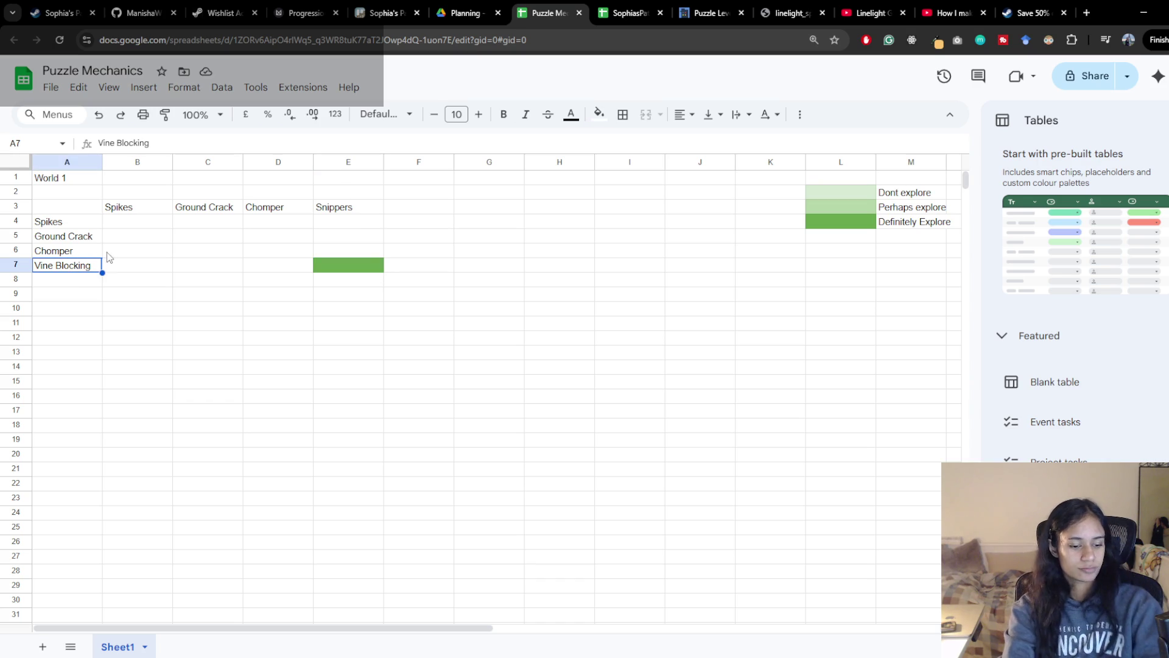
pyautogui.write('Snippers')
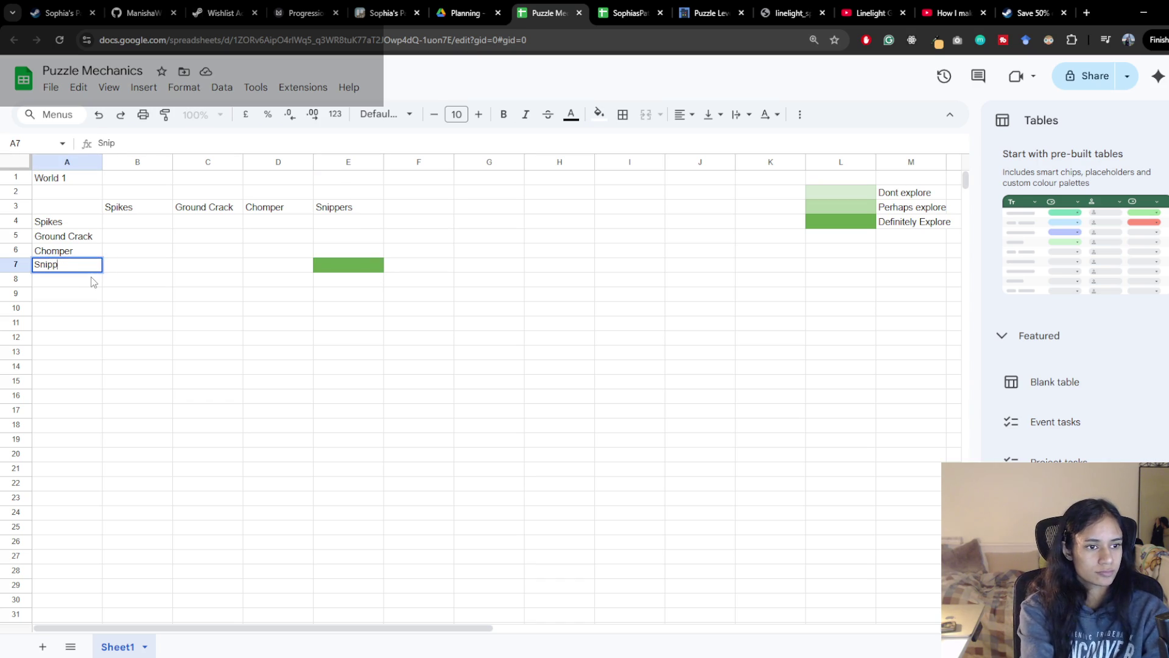
pyautogui.click(421, 213)
pyautogui.write('Vine Blocking')
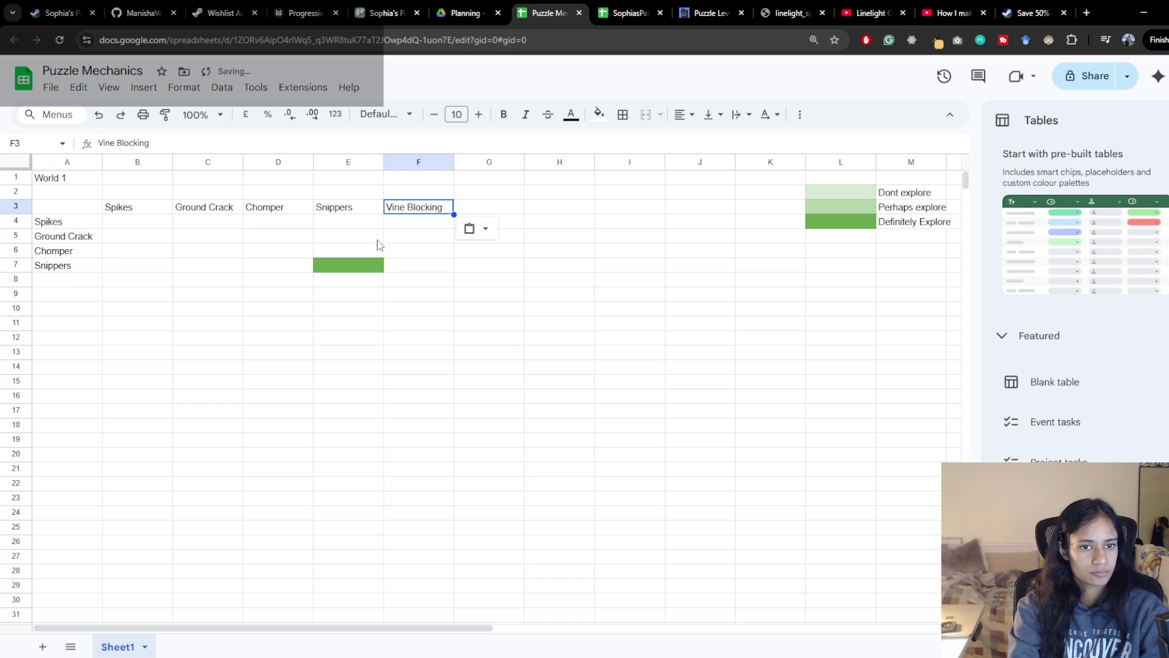
pyautogui.click(71, 281)
pyautogui.write('Vine Blocking')
# Paint-format E7's green fill onto E8, then clear the fill from E7
pyautogui.click(348, 265)
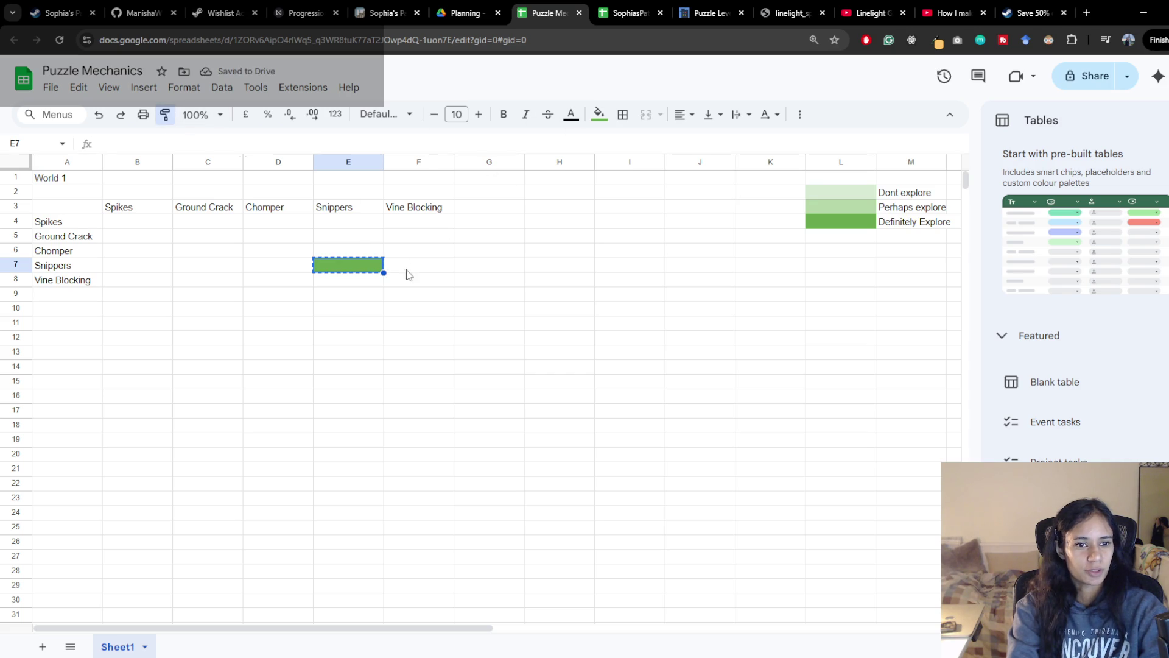
pyautogui.click(344, 281)
pyautogui.click(347, 265)
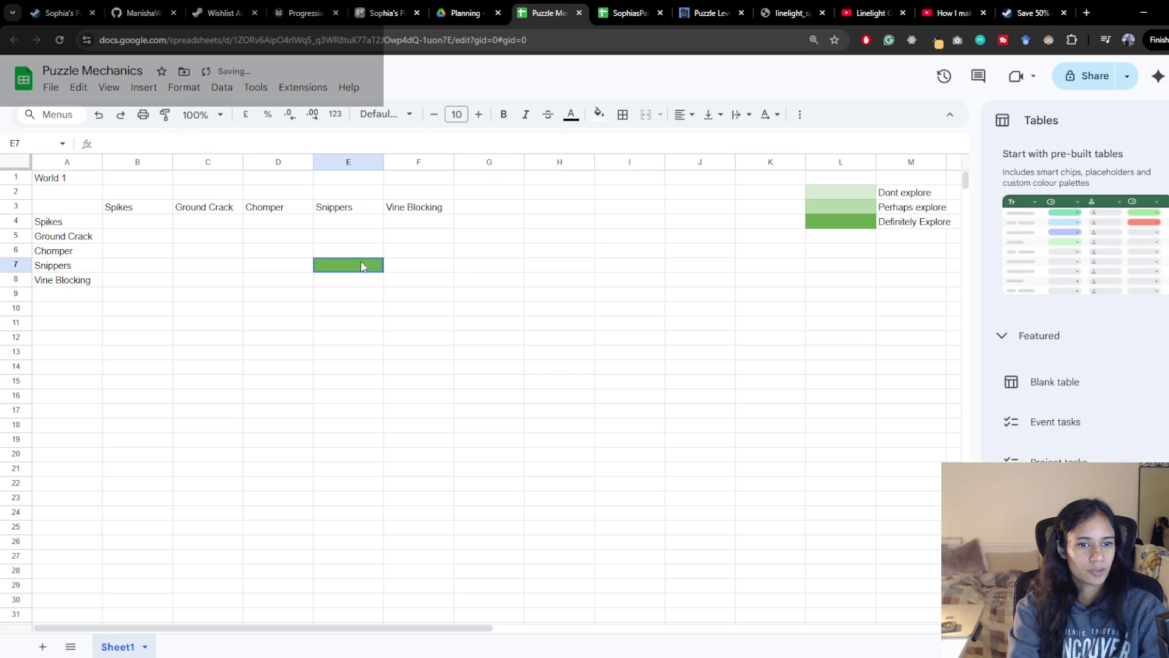
pyautogui.click(166, 114)
pyautogui.click(348, 280)
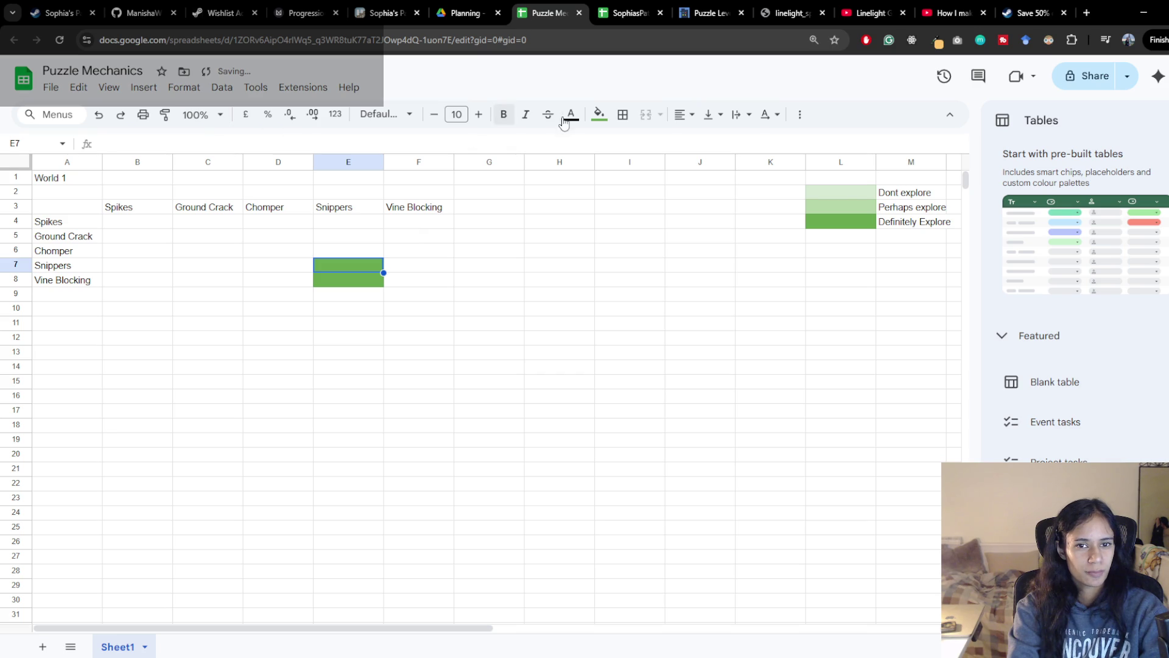
pyautogui.click(599, 115)
pyautogui.click(634, 143)
pyautogui.click(419, 265)
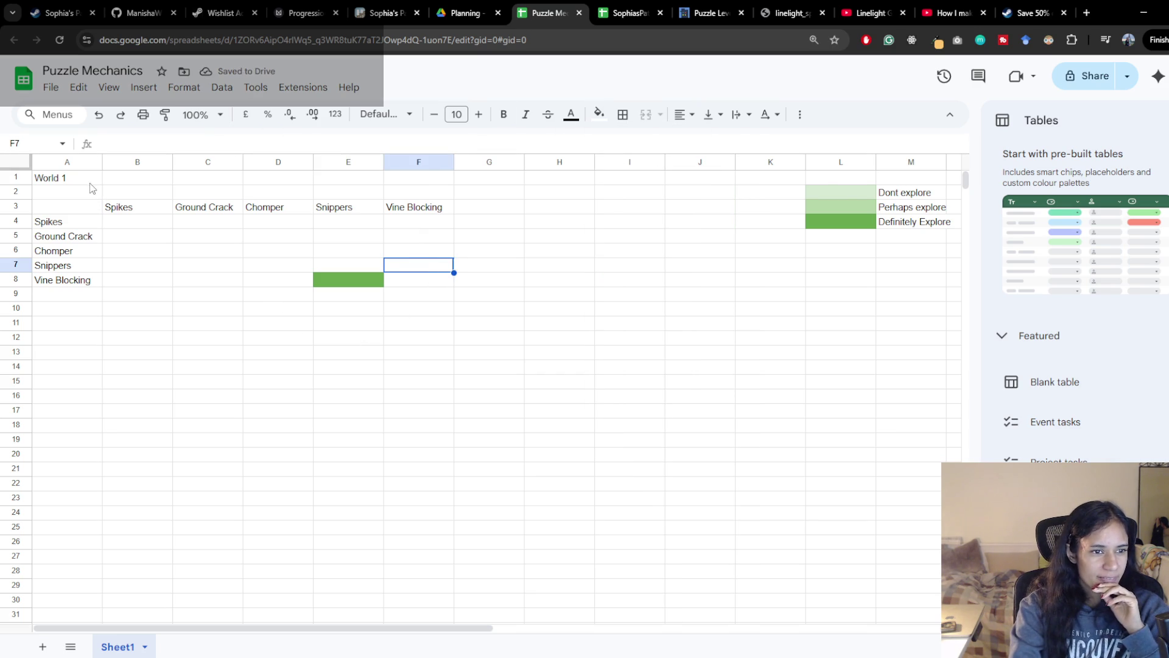
# Bold the World 1 title, then check the reference image and article's mechanic-pairs chart
pyautogui.click(67, 178)
pyautogui.hotkey('ctrl', 'b')
pyautogui.click(207, 250)
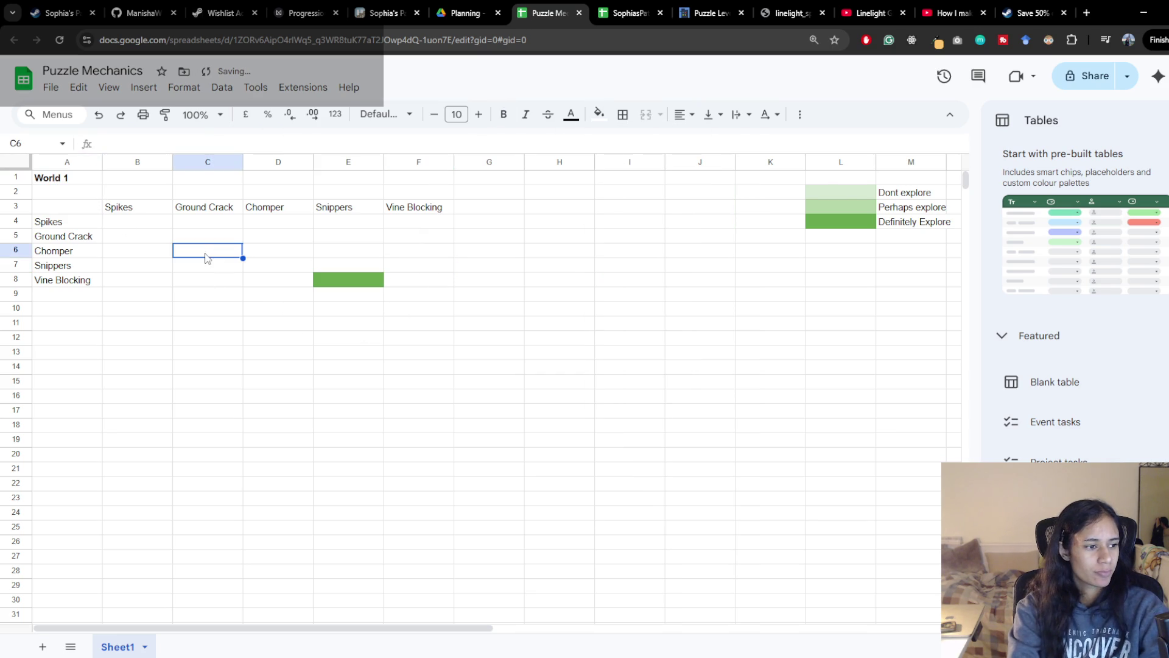
pyautogui.click(208, 294)
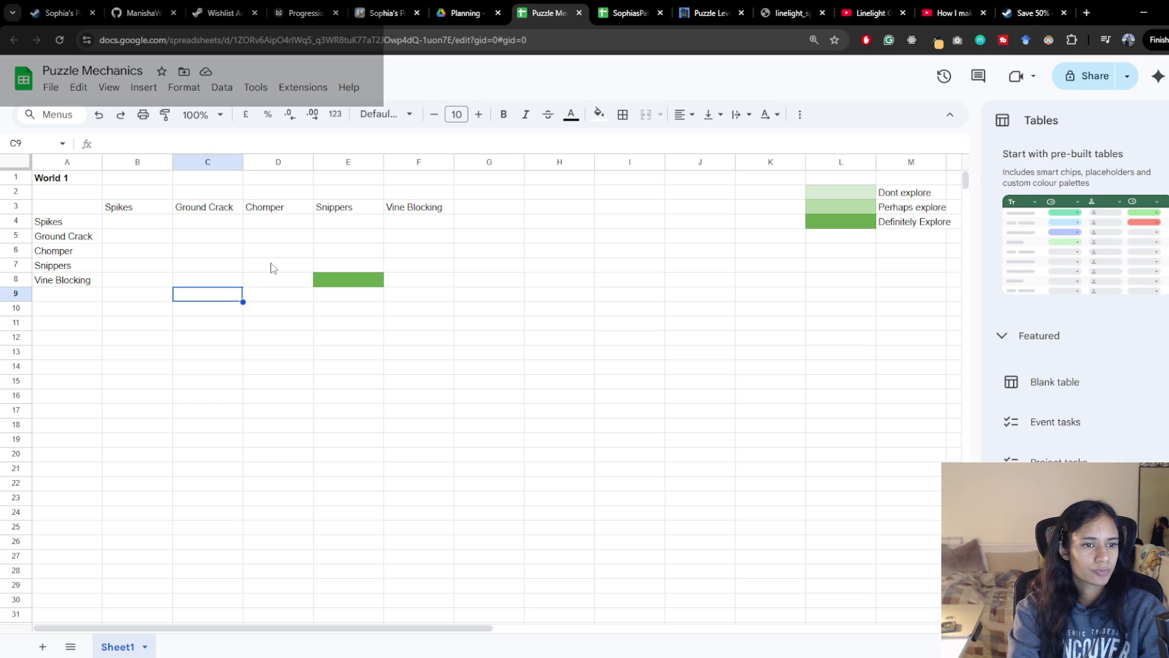
pyautogui.click(130, 225)
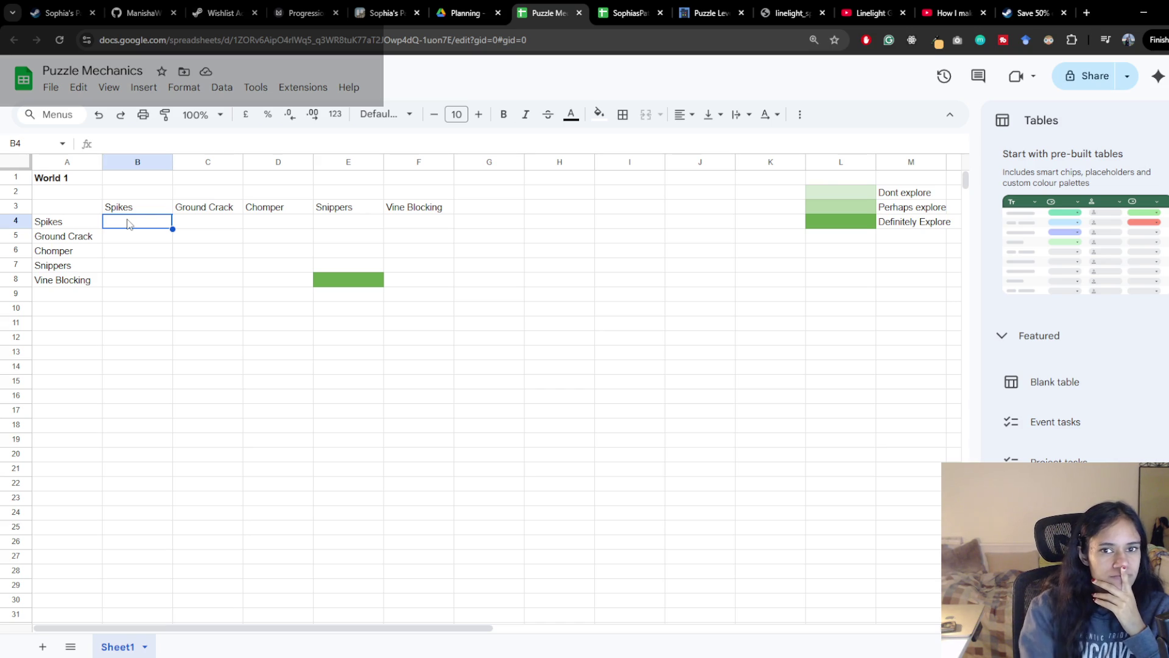
pyautogui.click(786, 13)
pyautogui.click(713, 12)
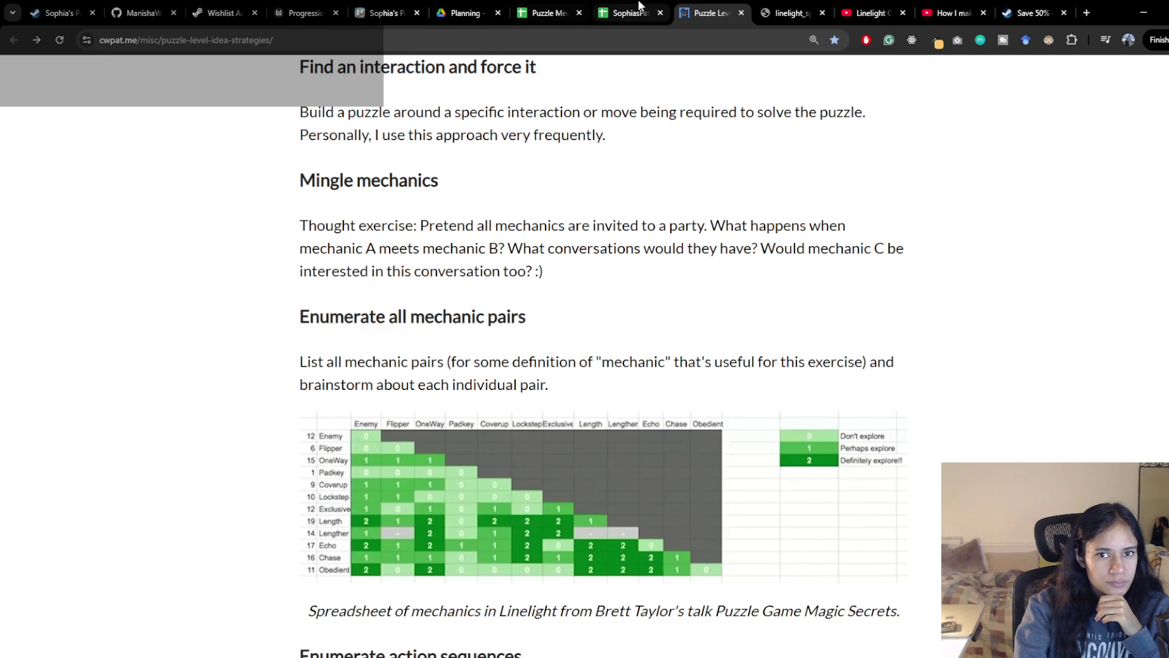
pyautogui.click(548, 13)
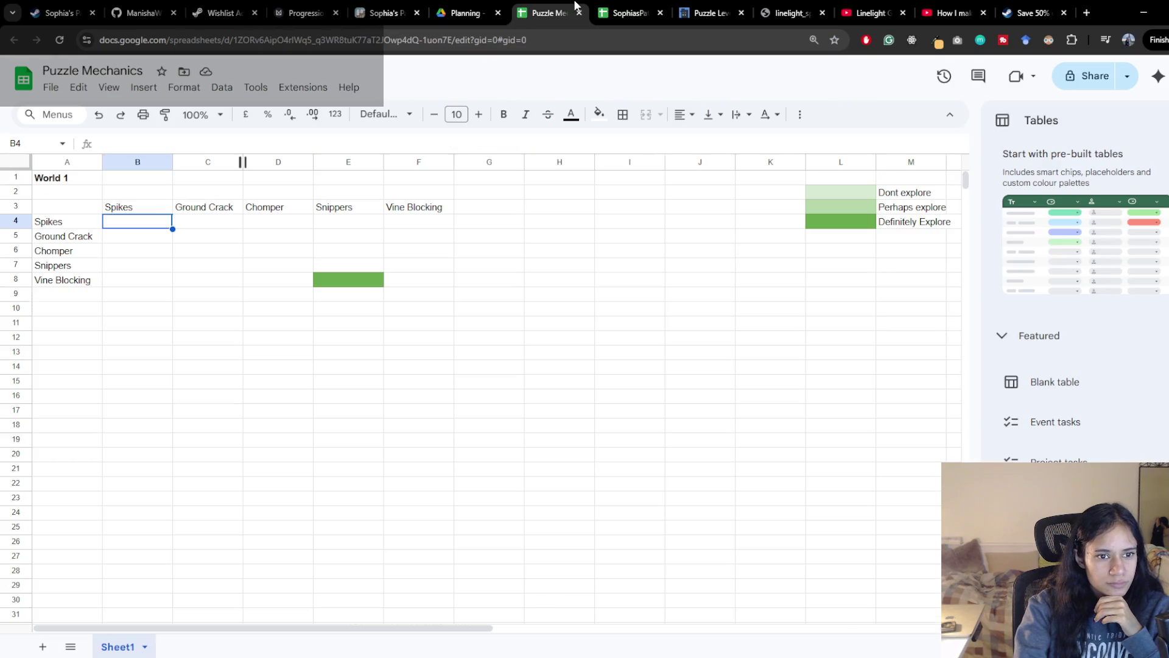
# Paint-format E8's green fill onto F7 and hide the Tables suggestions panel
pyautogui.click(427, 273)
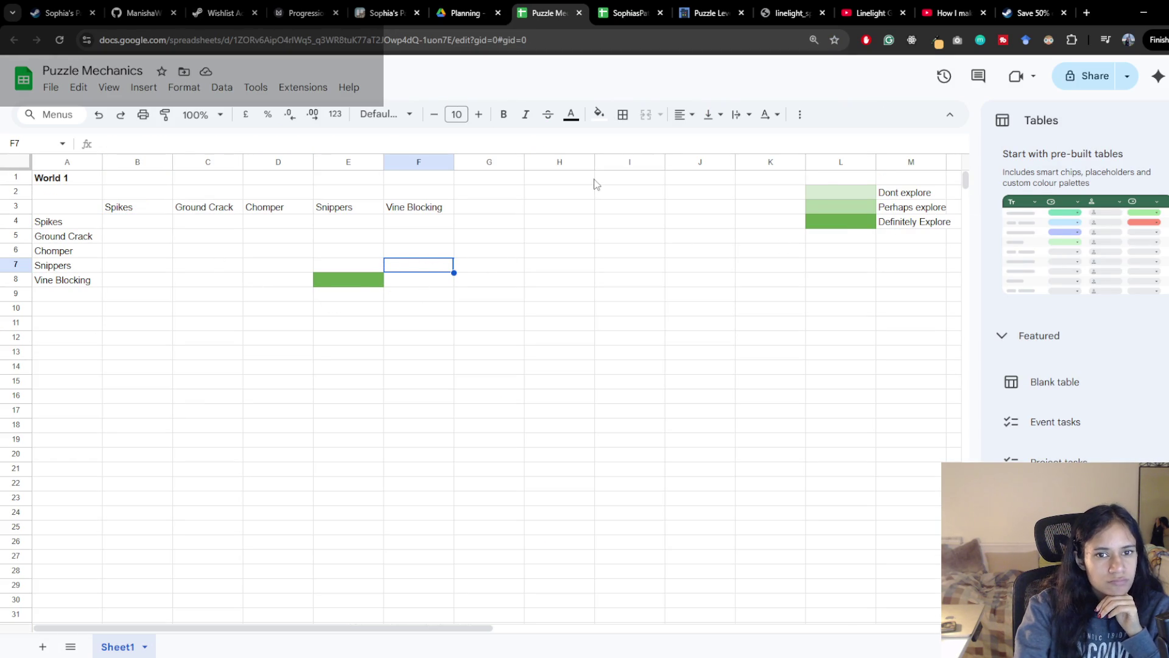
pyautogui.click(369, 277)
pyautogui.click(164, 115)
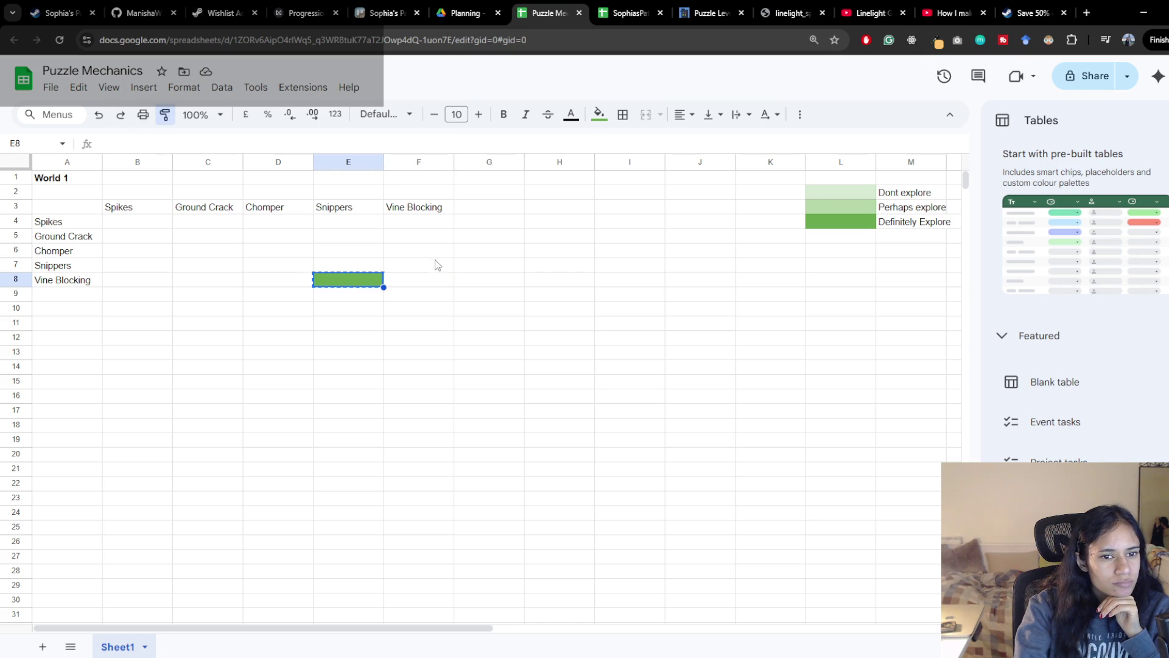
pyautogui.click(418, 265)
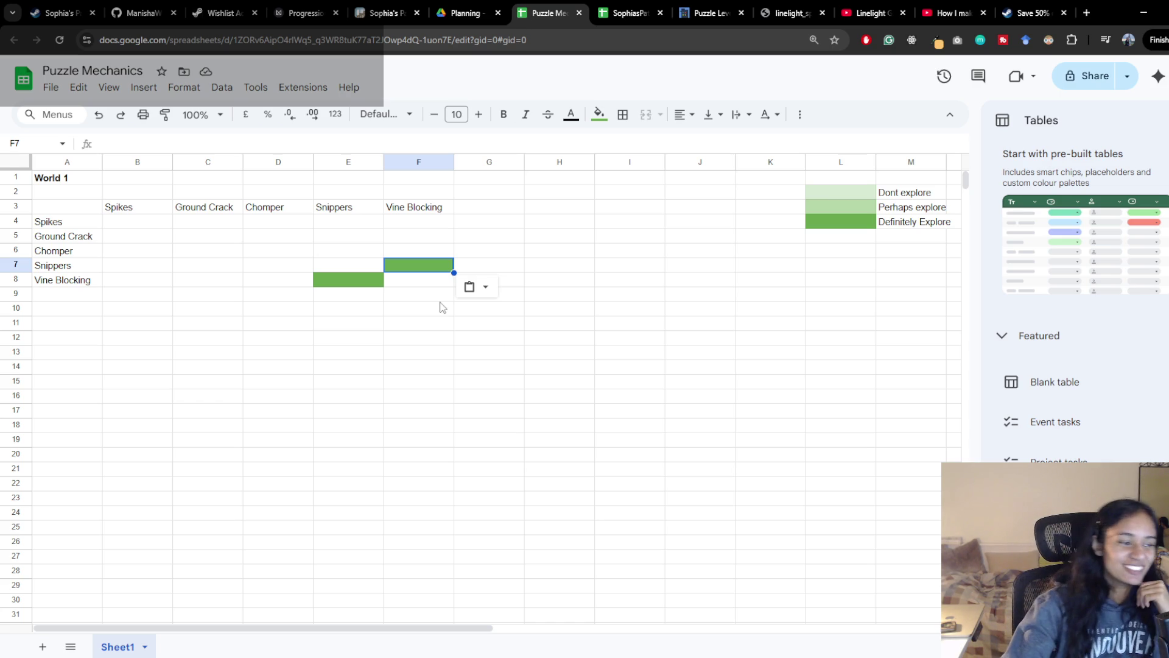
pyautogui.click(1152, 119)
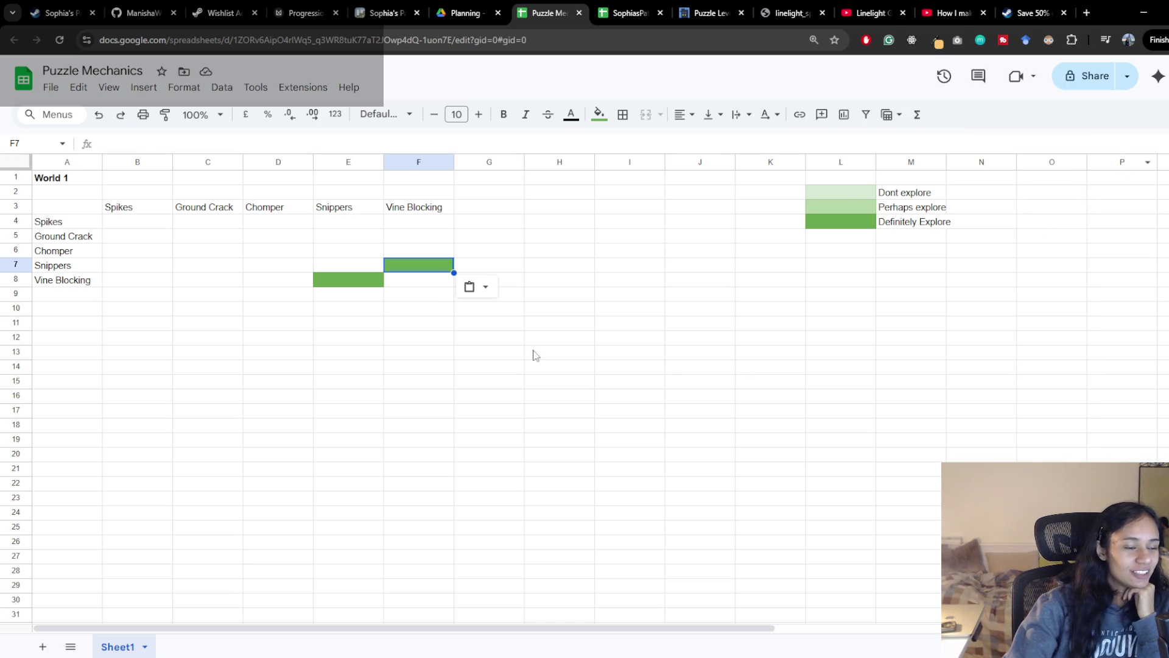
# Glance at the SophiasPath sheet and strategies article, then return to Puzzle Mechanics
pyautogui.click(128, 266)
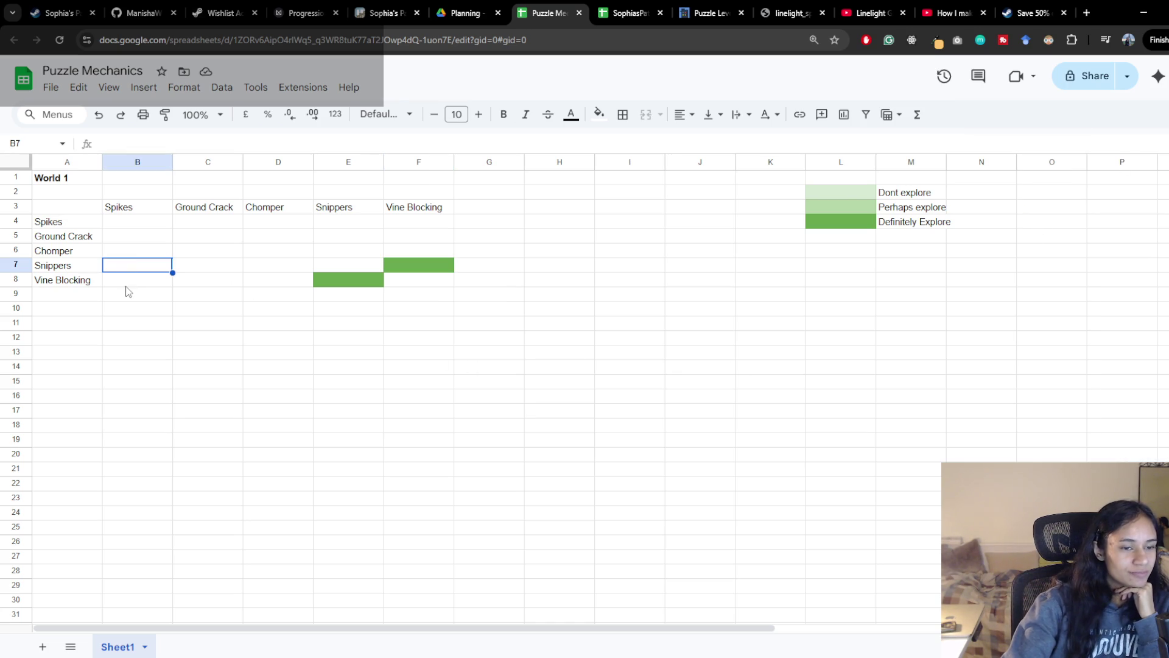
pyautogui.click(128, 281)
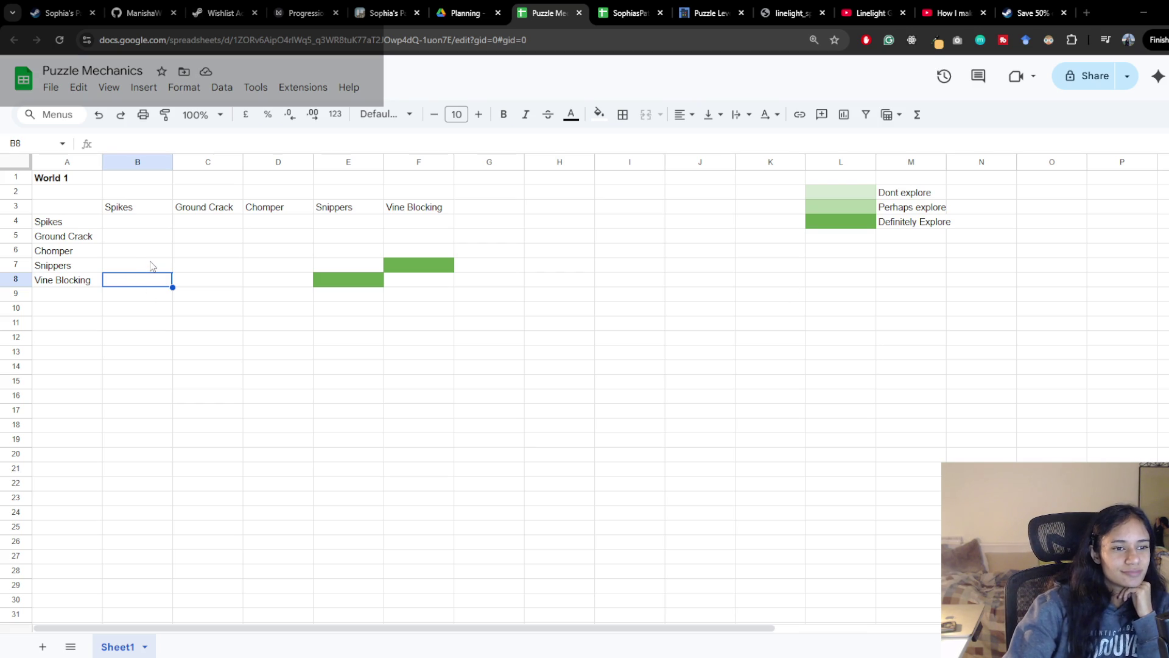
pyautogui.click(629, 12)
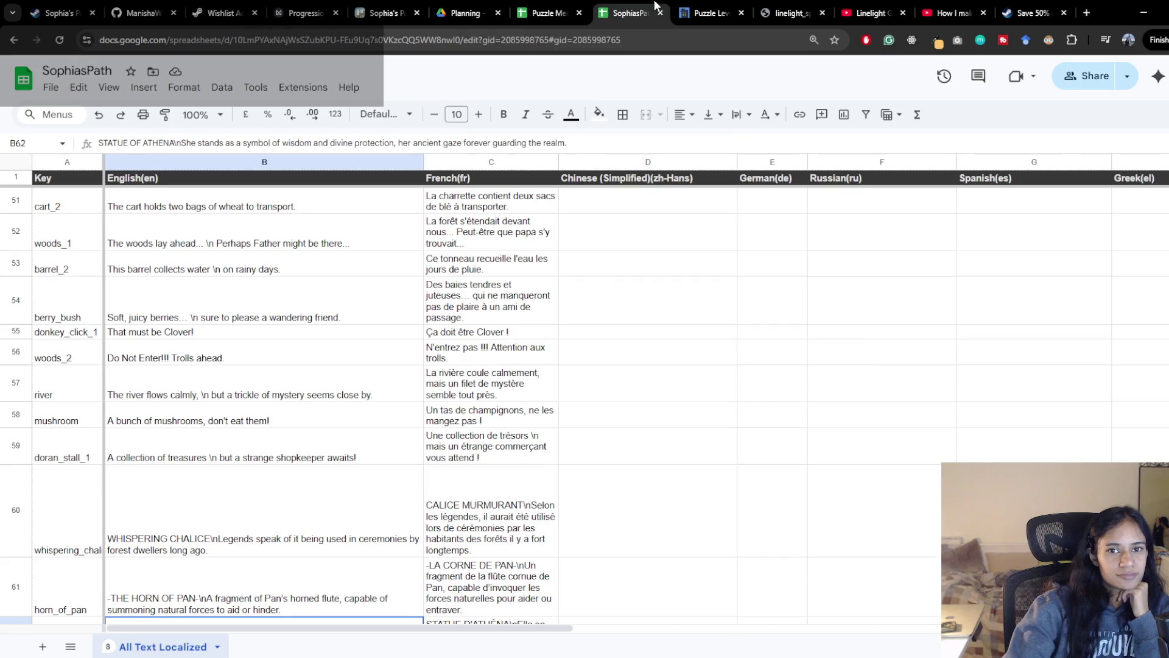
pyautogui.click(710, 12)
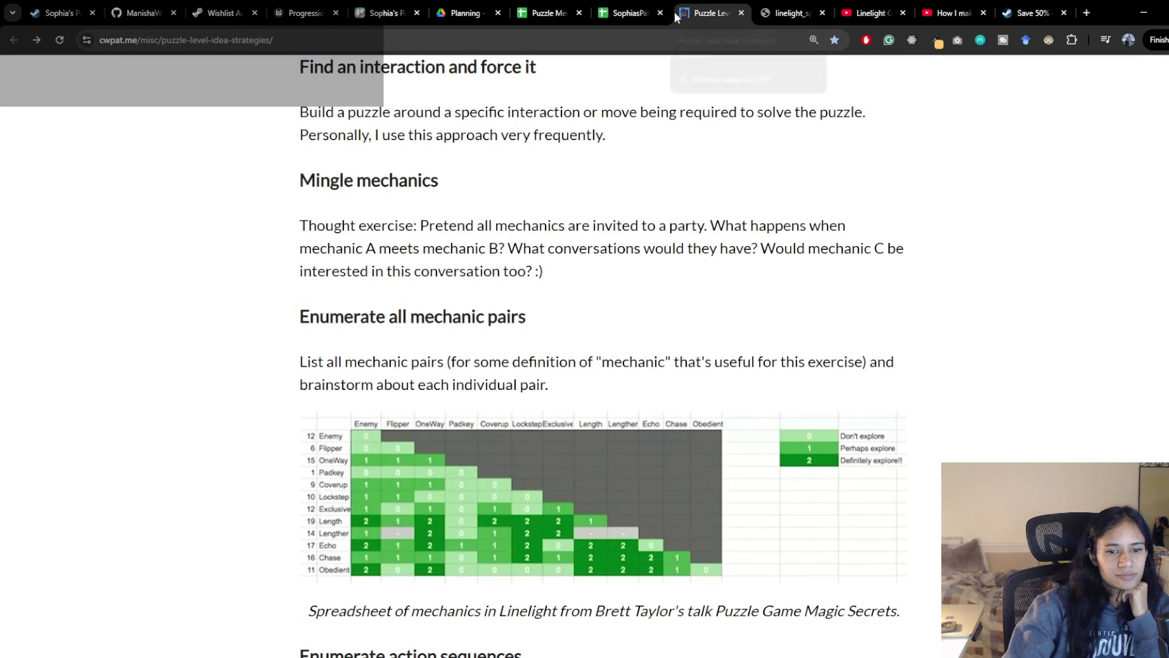
pyautogui.click(614, 7)
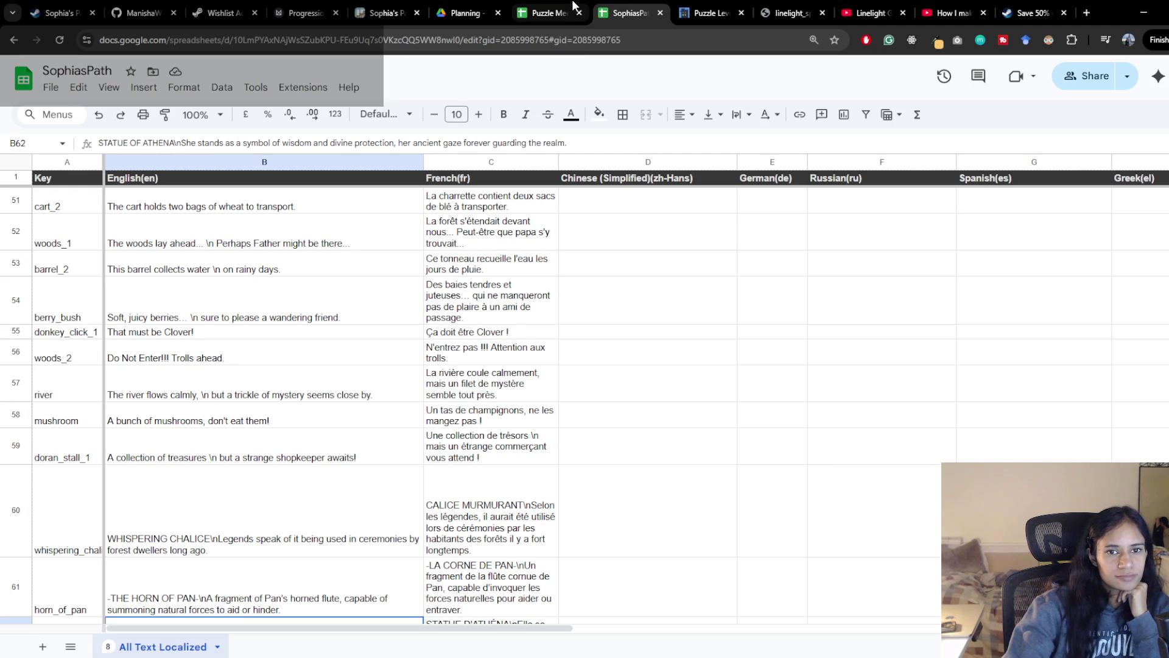
pyautogui.click(549, 12)
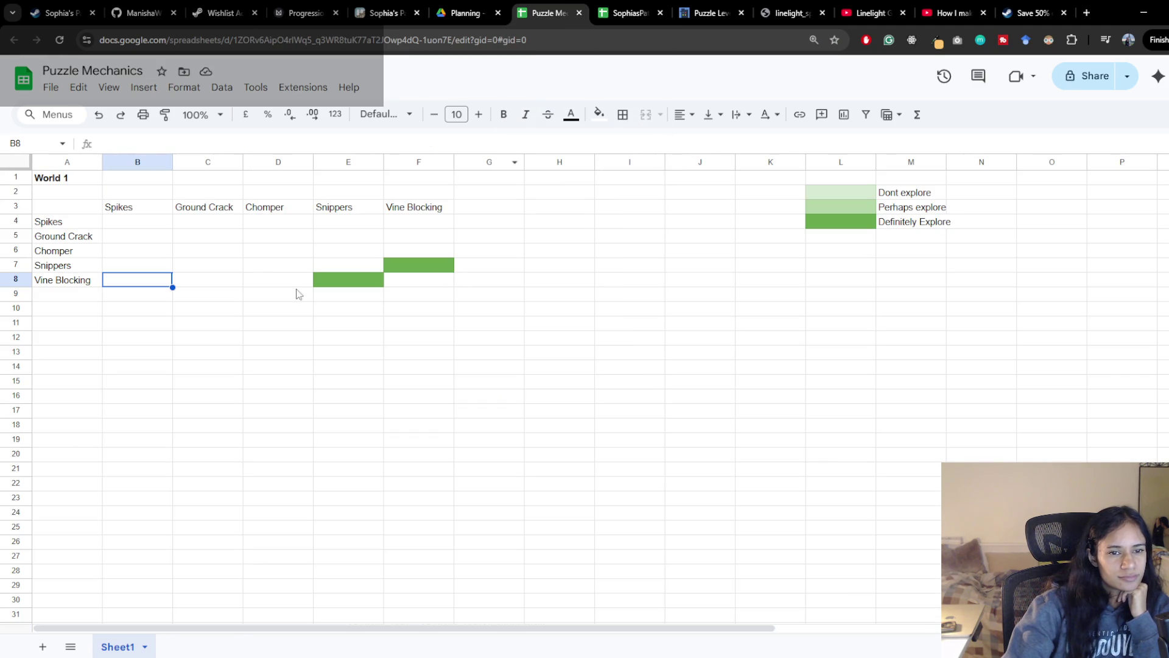
pyautogui.click(353, 277)
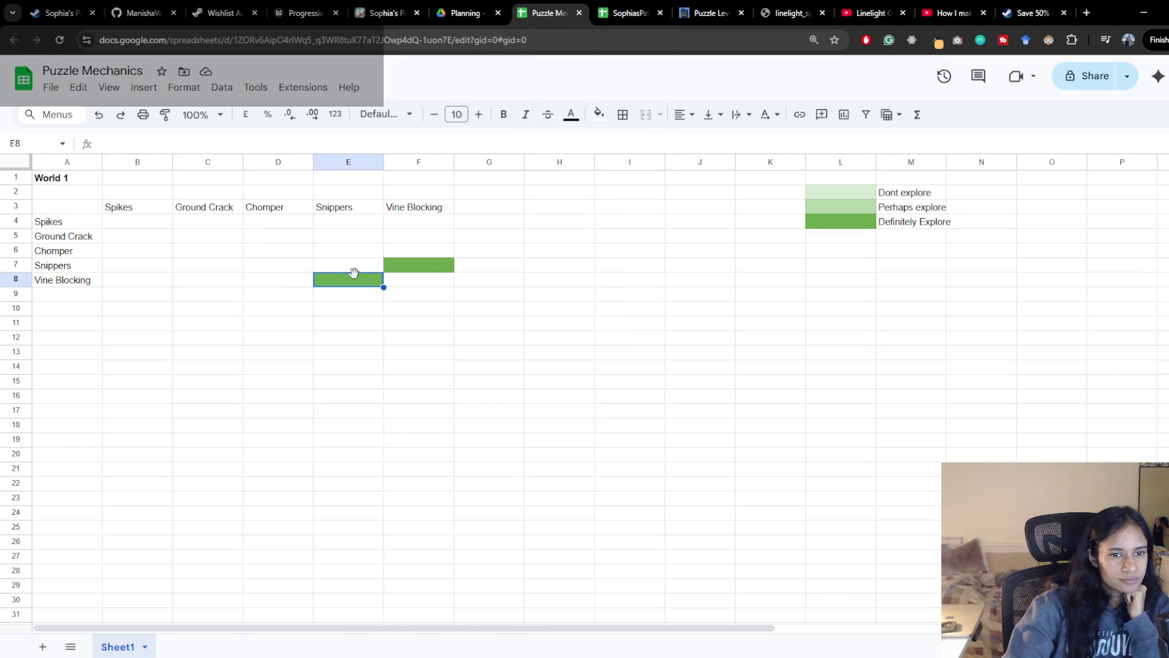
pyautogui.click(402, 265)
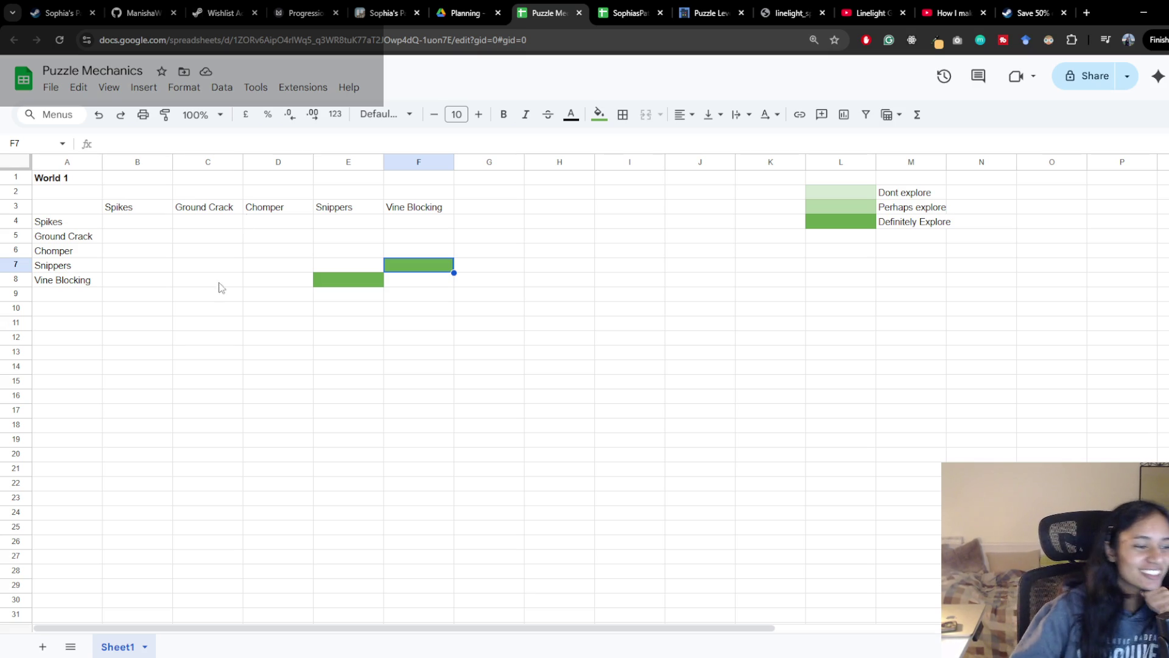
pyautogui.click(66, 368)
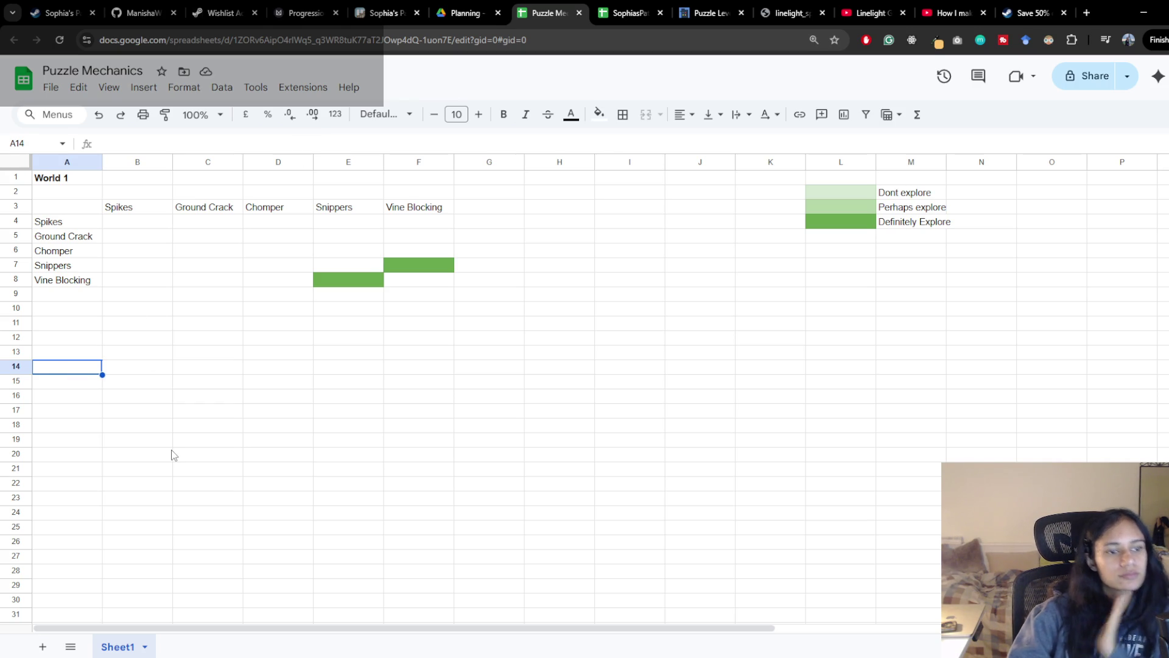
pyautogui.click(73, 383)
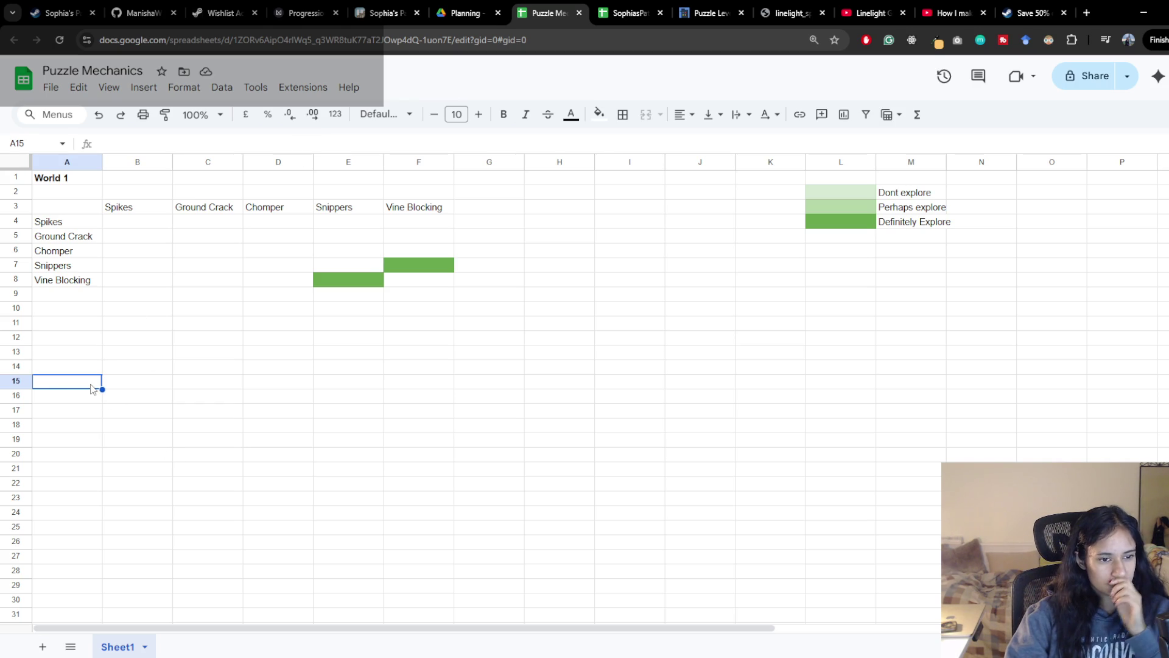
pyautogui.write('Leve')
# Enter Levers as the first row label and correct the heading from World 3 to World 2
pyautogui.press('Up')
pyautogui.press('Up')
pyautogui.write('World')
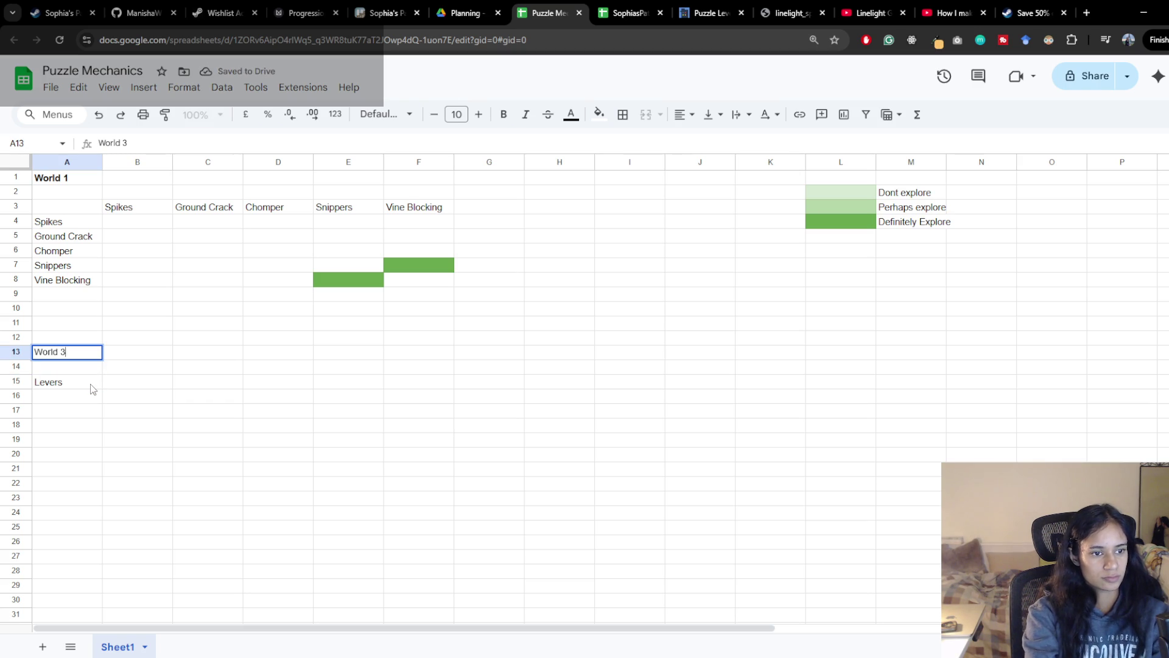
pyautogui.press('BackSpace')
pyautogui.write('2')
pyautogui.press('Return')
pyautogui.press('Tab')
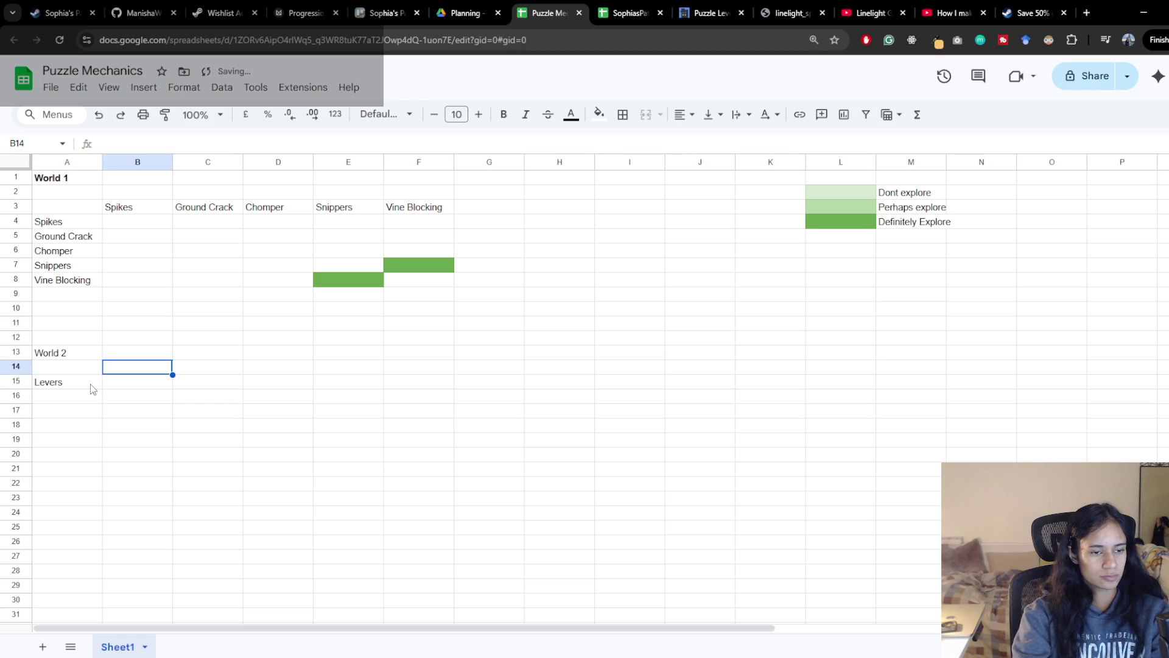
pyautogui.write('Lever')
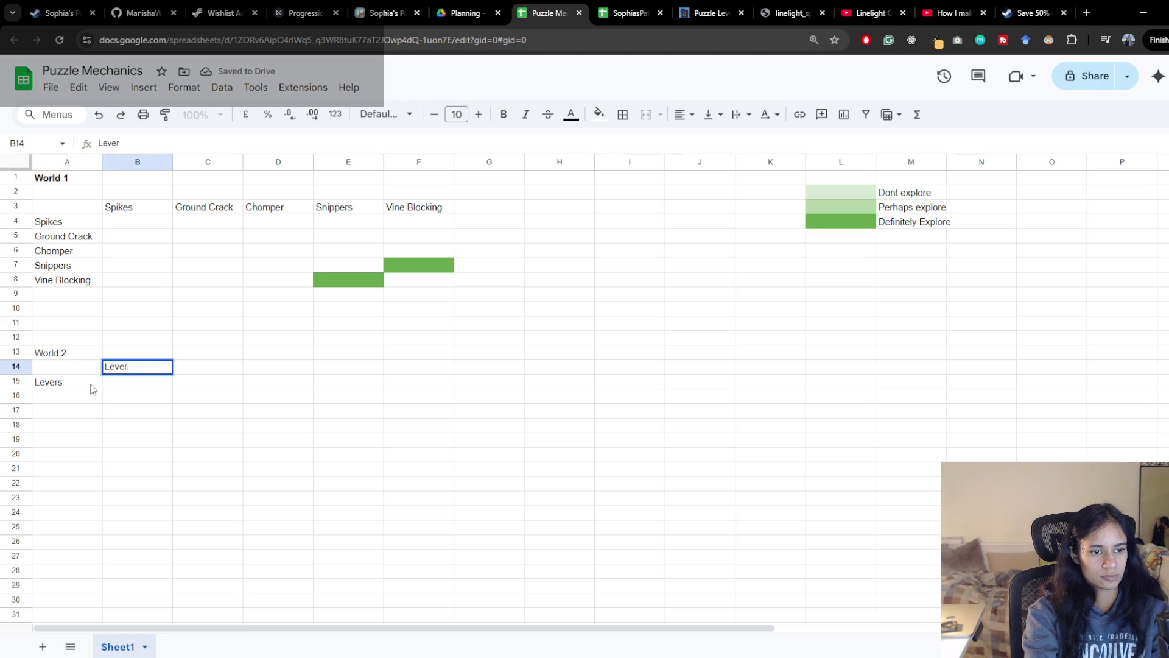
pyautogui.write('s')
# Enter the headers Levers, Snakes, Gargoyles, Bushes and Hidden Paths across B14–F14
pyautogui.press('Return')
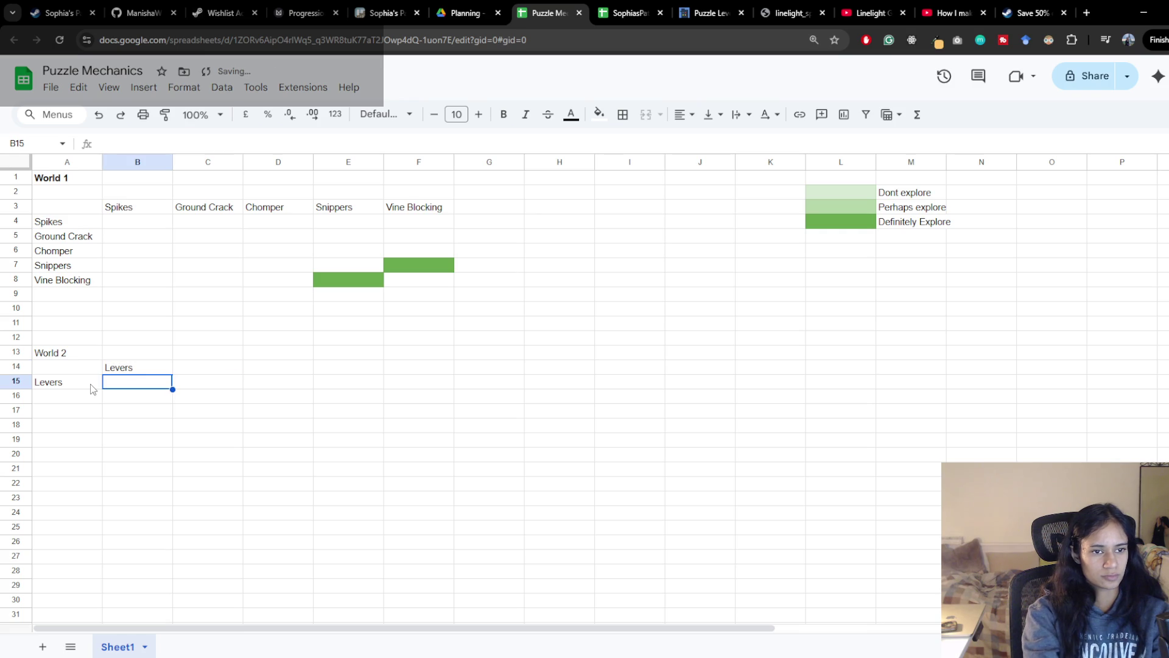
pyautogui.press('Up')
pyautogui.press('Tab')
pyautogui.write('Snakes')
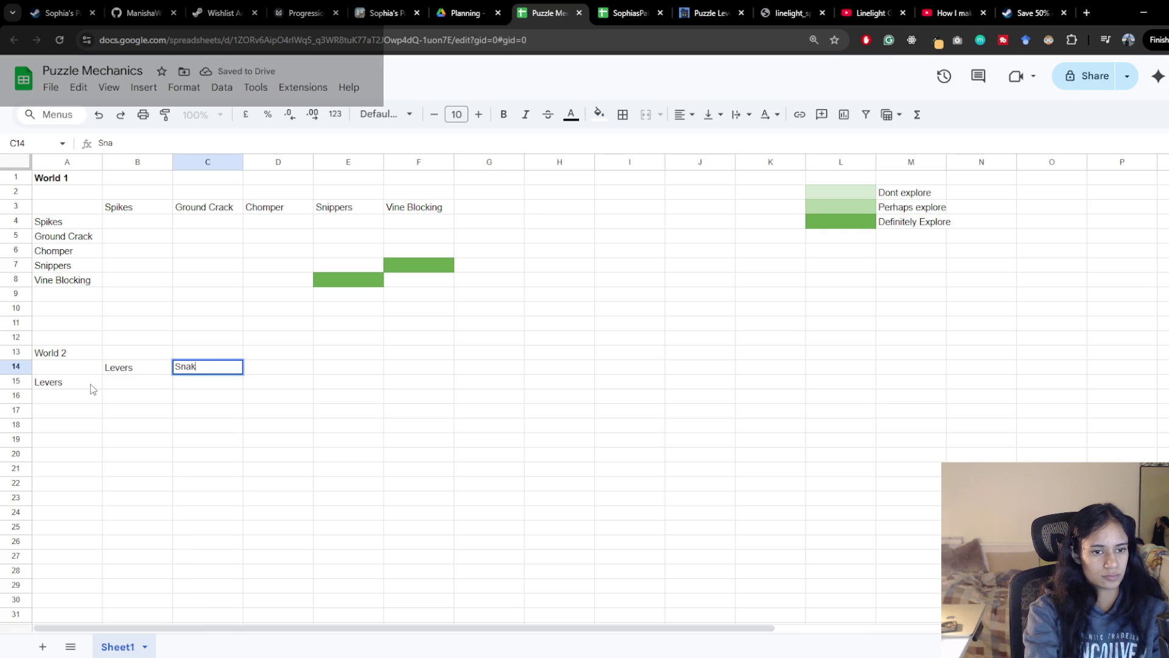
pyautogui.press('Tab')
pyautogui.write('Gargoyl')
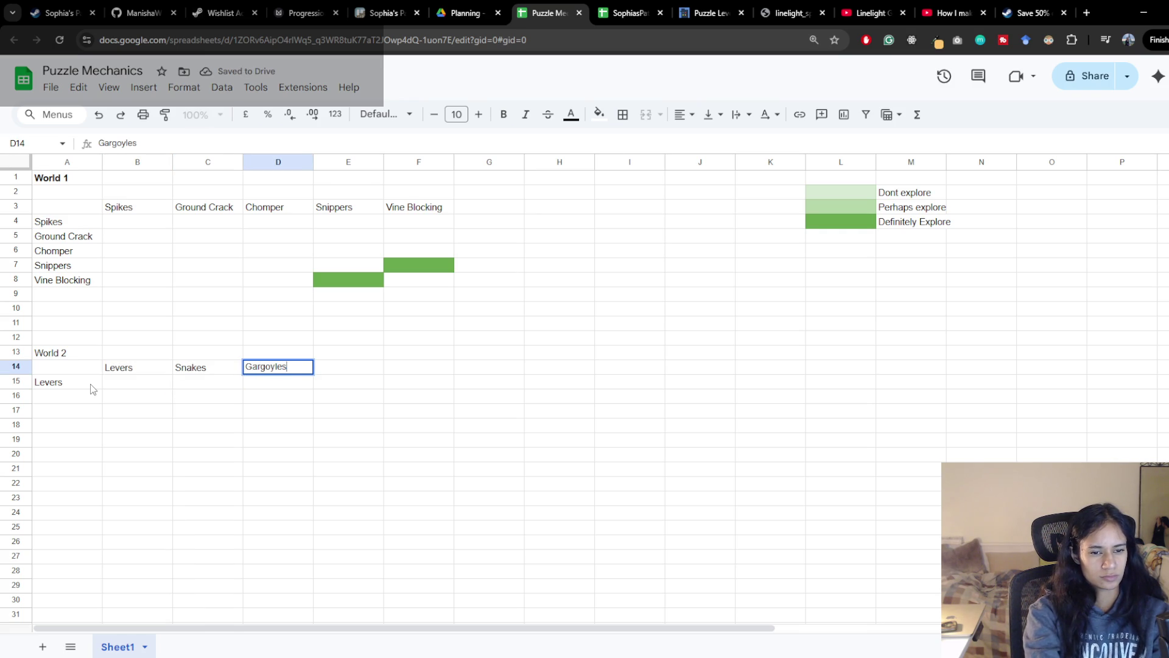
pyautogui.press('Tab')
pyautogui.write('Bushes')
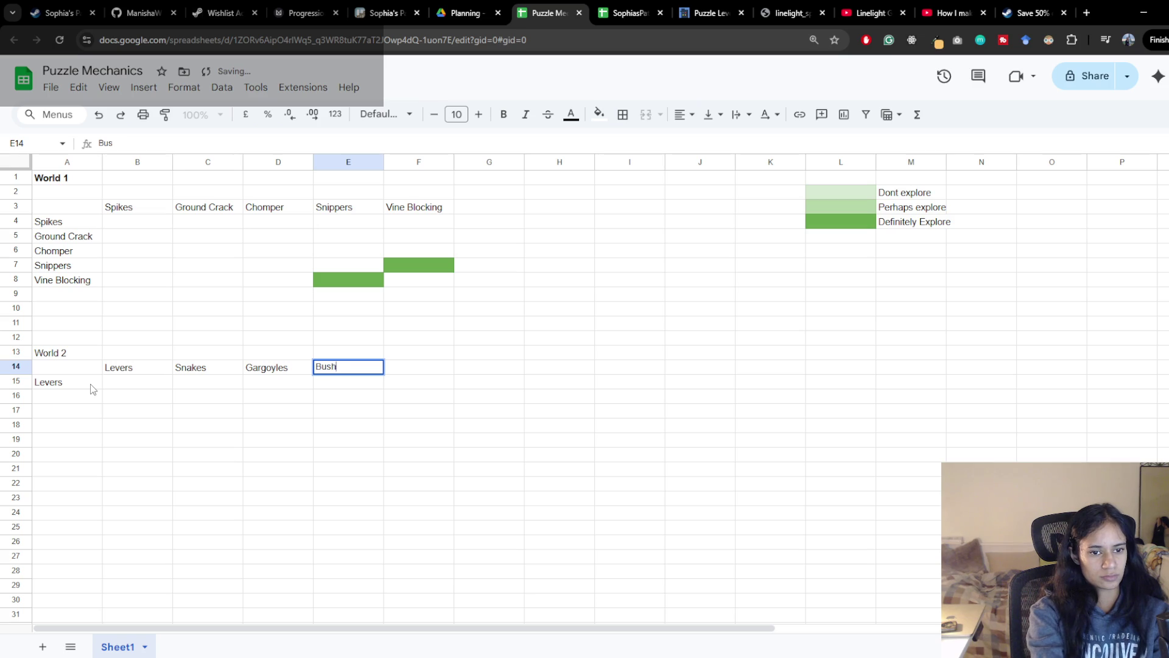
pyautogui.press('Tab')
pyautogui.write('H')
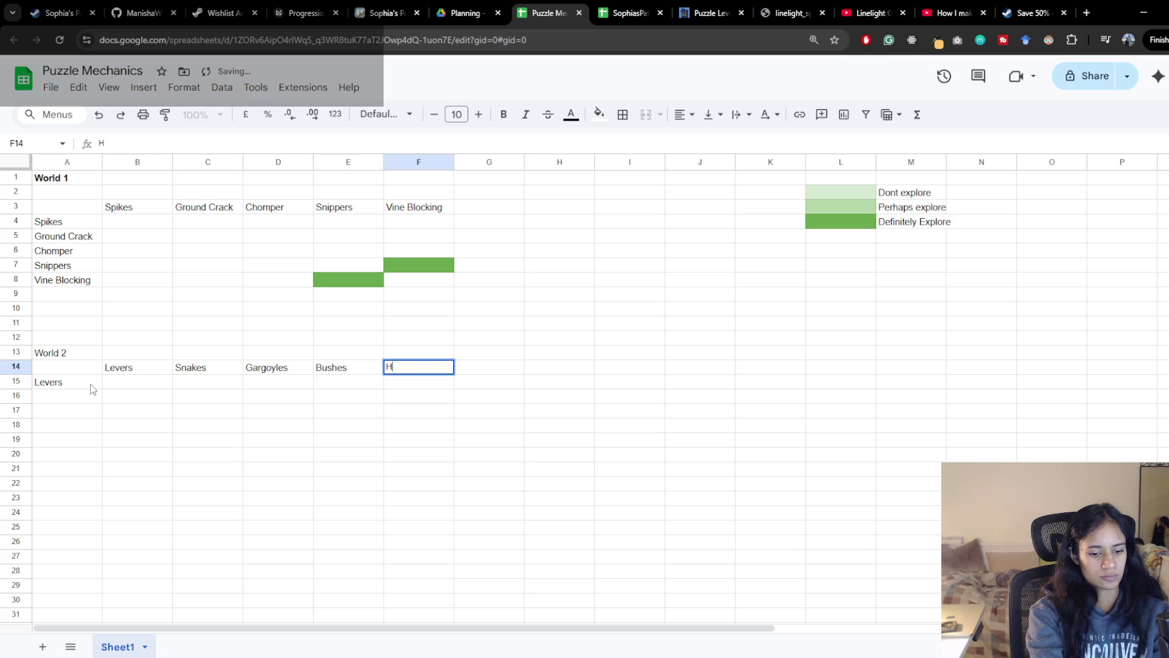
pyautogui.write('idden Paths')
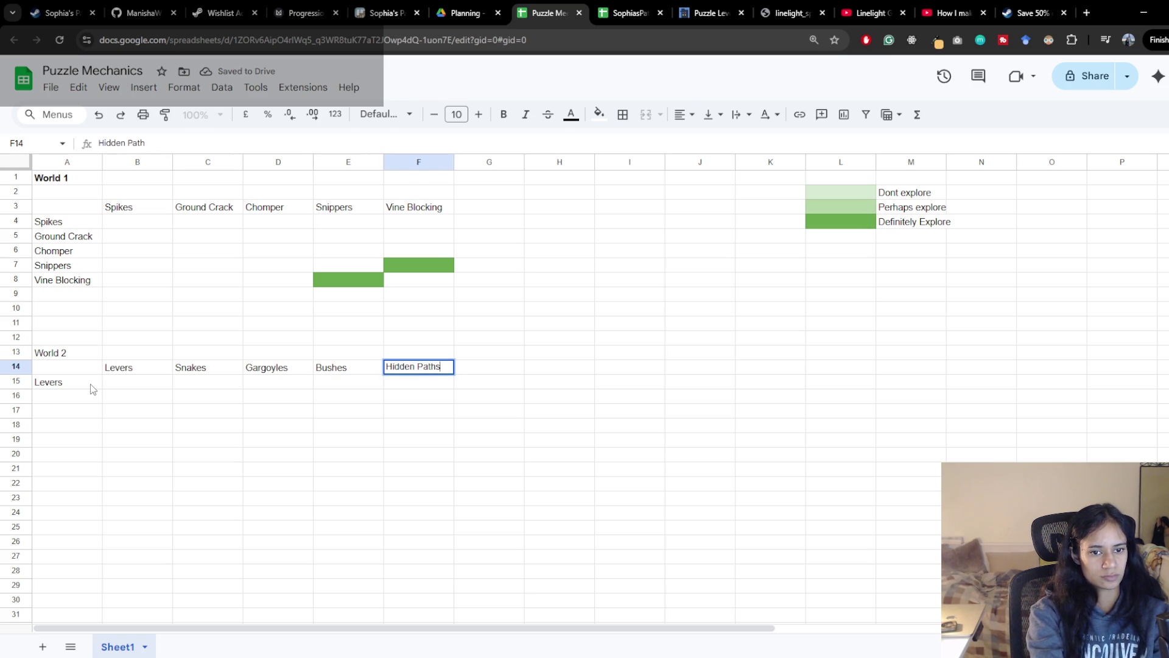
pyautogui.press('Tab')
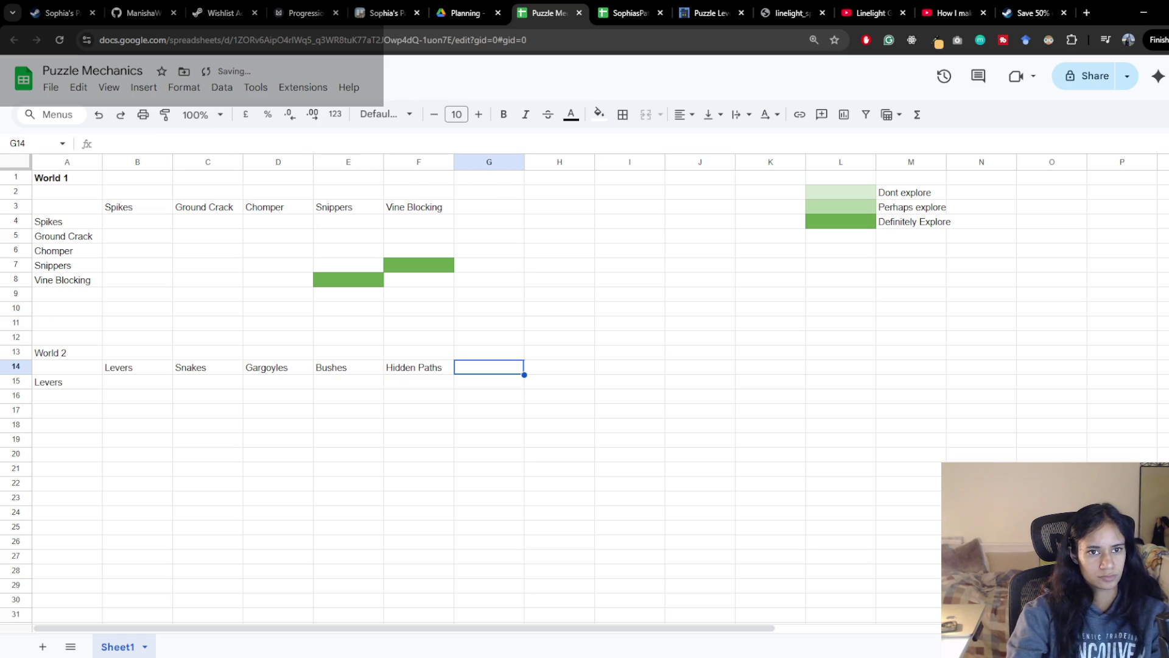
# Review the Trello Worlds and their Mechanics card's World 2 checklist, then return to the sheet
pyautogui.click(304, 13)
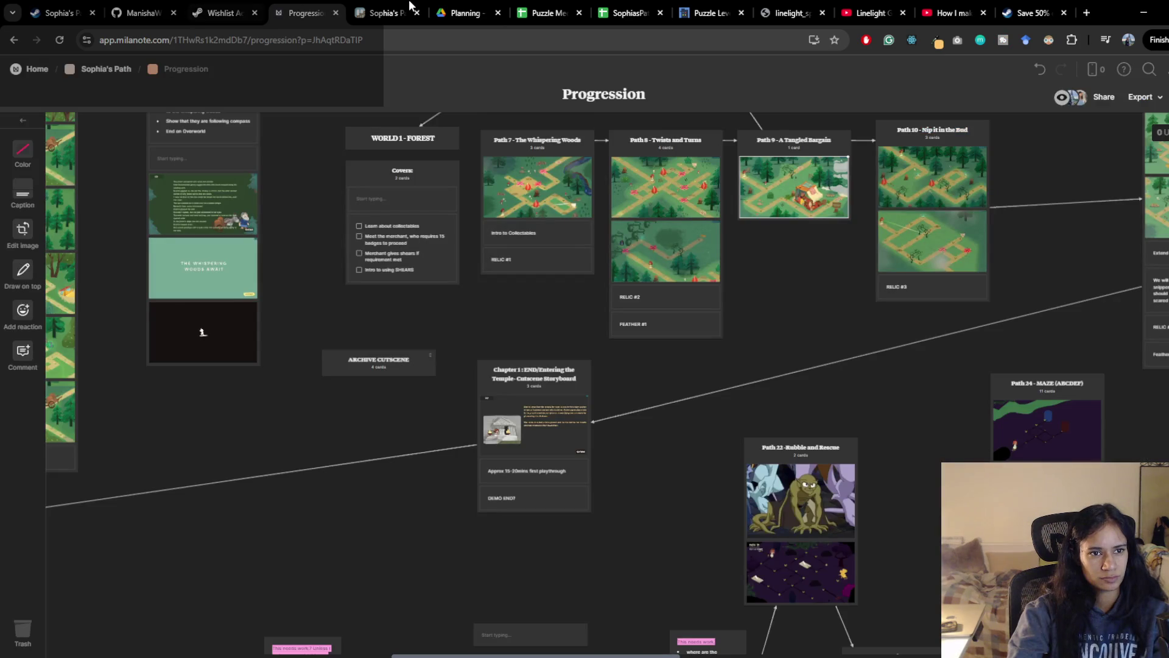
pyautogui.click(389, 12)
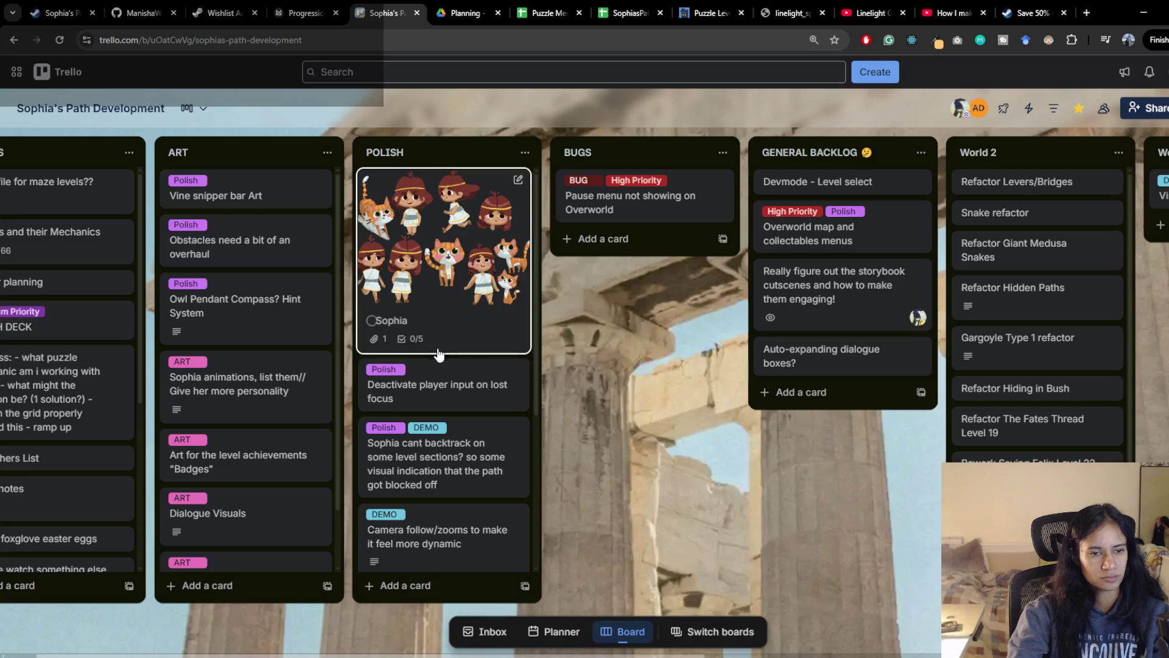
pyautogui.hscroll(-1, 623, 402)
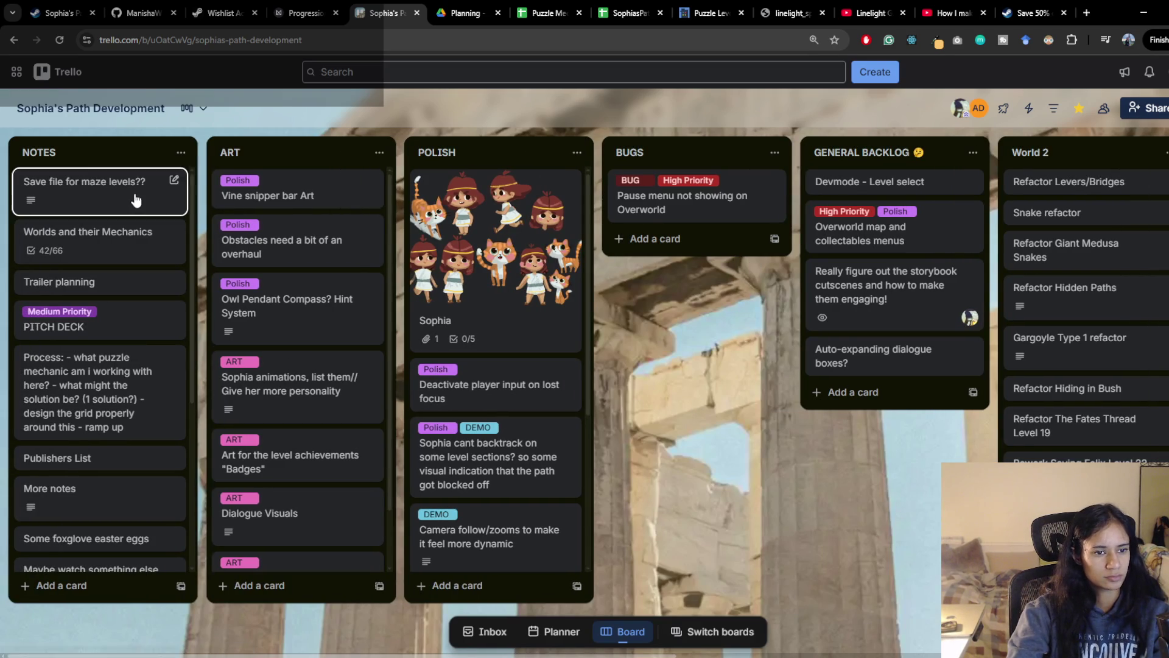
pyautogui.click(88, 238)
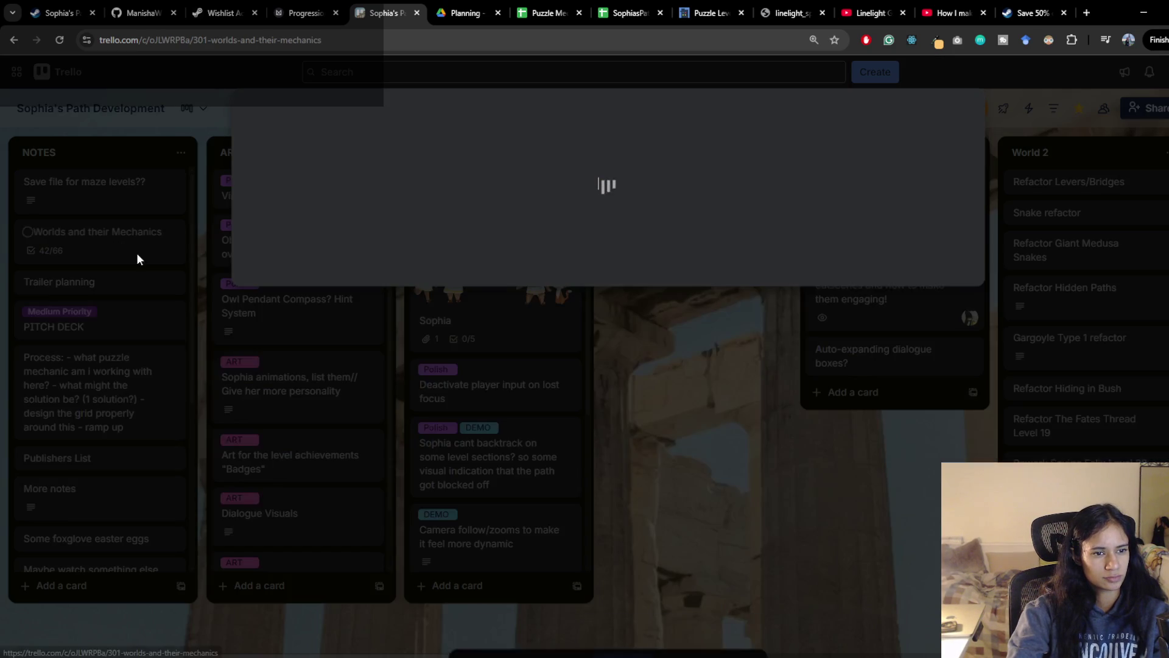
pyautogui.scroll(-2, 517, 408)
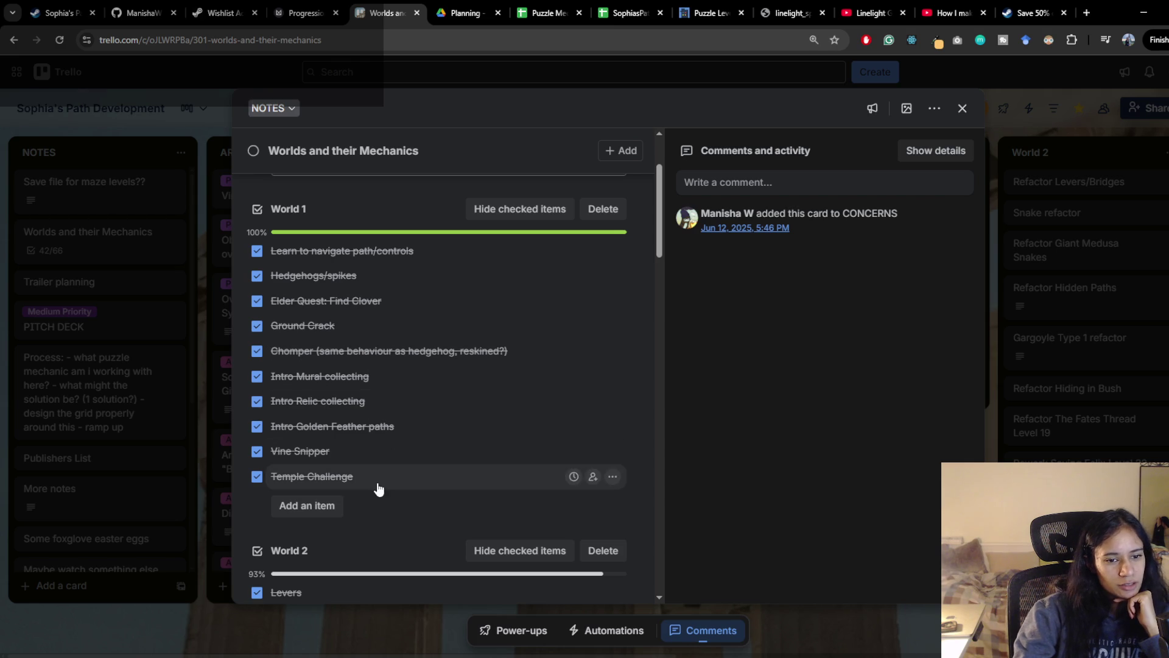
pyautogui.scroll(-3, 456, 439)
pyautogui.scroll(2, 458, 438)
pyautogui.scroll(-2, 461, 440)
pyautogui.scroll(-2, 461, 439)
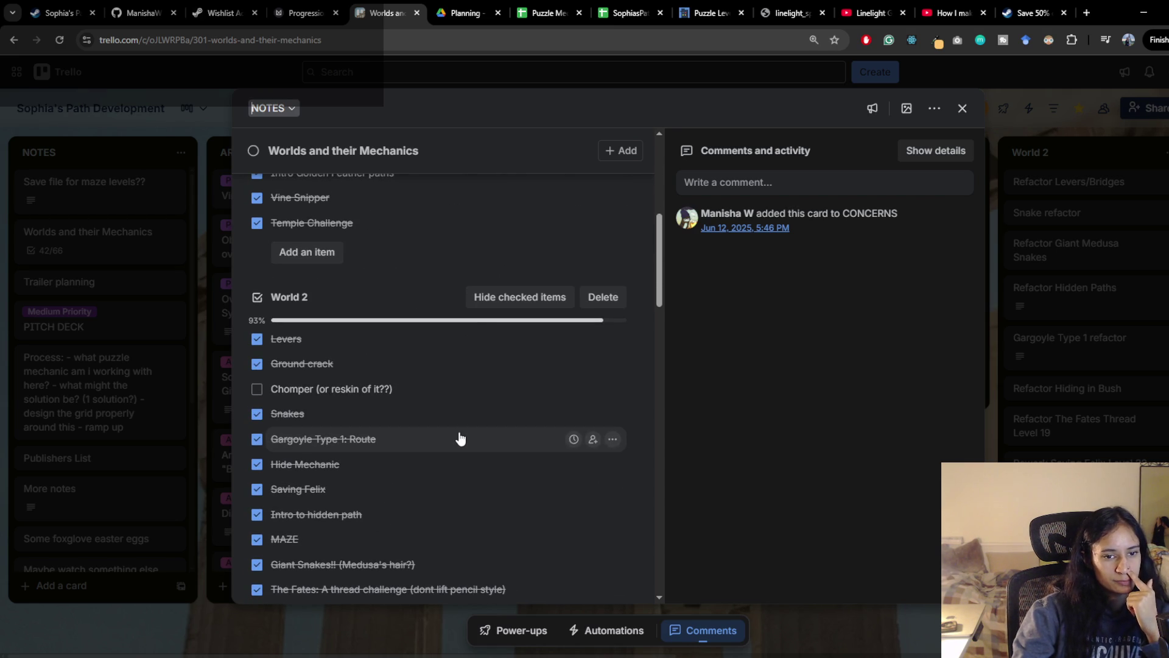
pyautogui.click(545, 12)
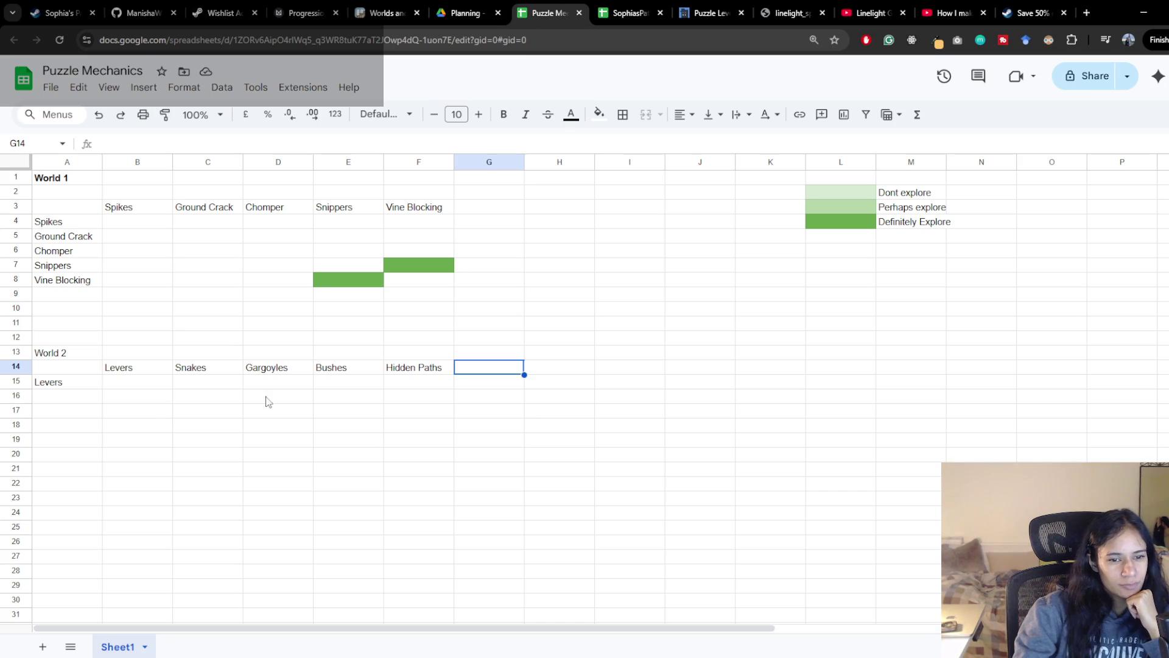
# Copy the Snakes and Gargoyles headers into A16 and A17 as row labels
pyautogui.click(151, 369)
pyautogui.click(188, 368)
pyautogui.hotkey('ctrl', 'c')
pyautogui.click(84, 399)
pyautogui.hotkey('ctrl', 'v')
pyautogui.click(271, 368)
pyautogui.hotkey('ctrl', 'c')
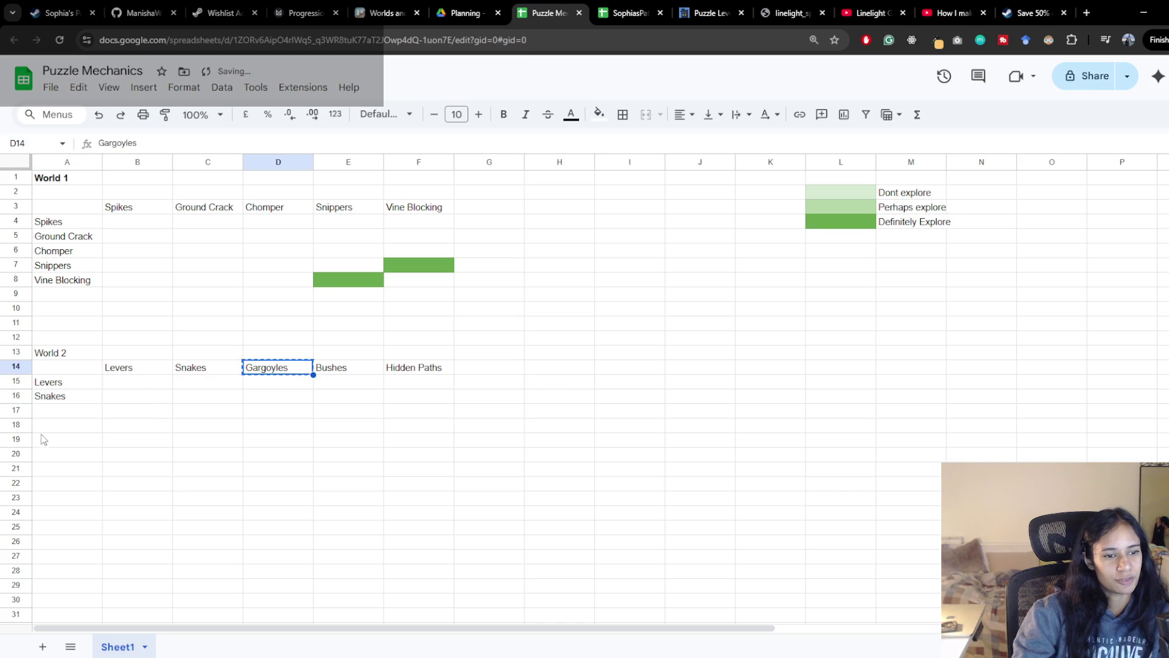
pyautogui.click(51, 411)
pyautogui.hotkey('ctrl', 'v')
# Copy Bushes and Hidden Paths into A18 and A19, then go back to the Trello checklist card
pyautogui.click(347, 367)
pyautogui.hotkey('ctrl', 'c')
pyautogui.click(55, 425)
pyautogui.hotkey('ctrl', 'v')
pyautogui.click(420, 367)
pyautogui.hotkey('ctrl', 'c')
pyautogui.click(73, 442)
pyautogui.hotkey('ctrl', 'v')
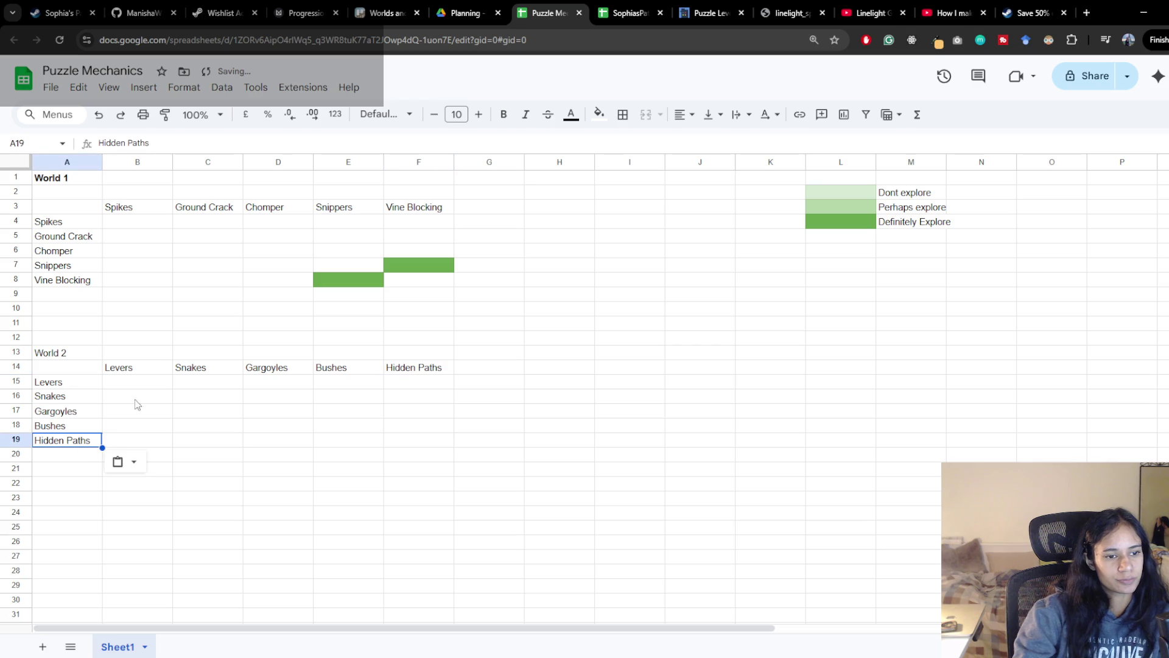
pyautogui.click(304, 12)
pyautogui.click(387, 13)
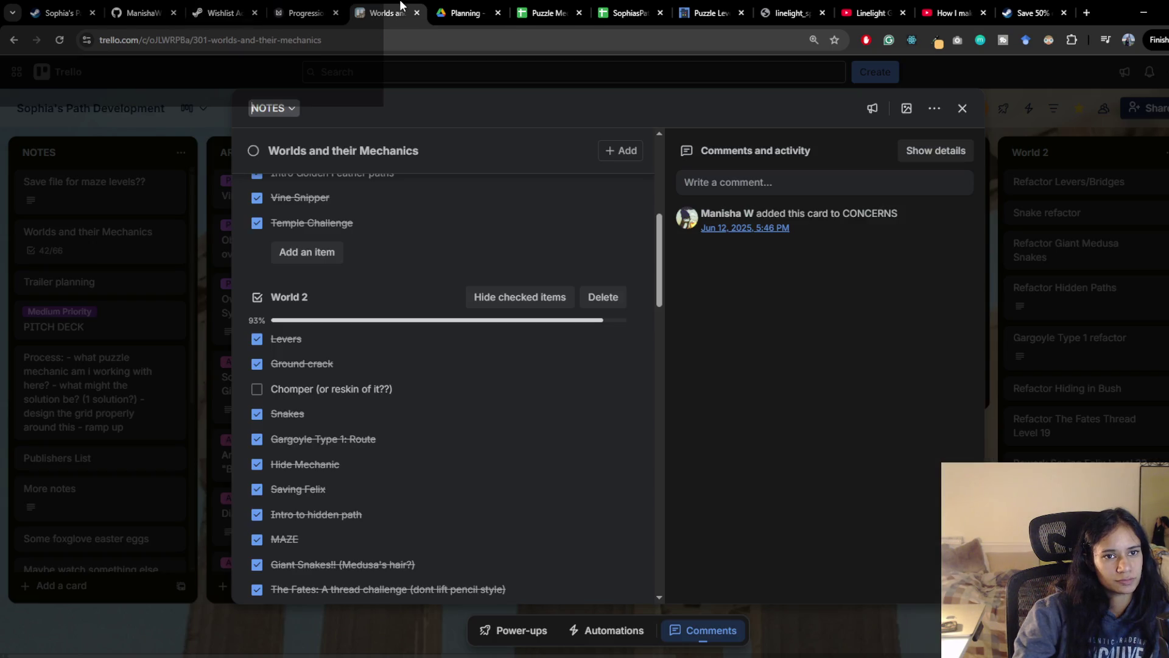
pyautogui.scroll(-4, 381, 438)
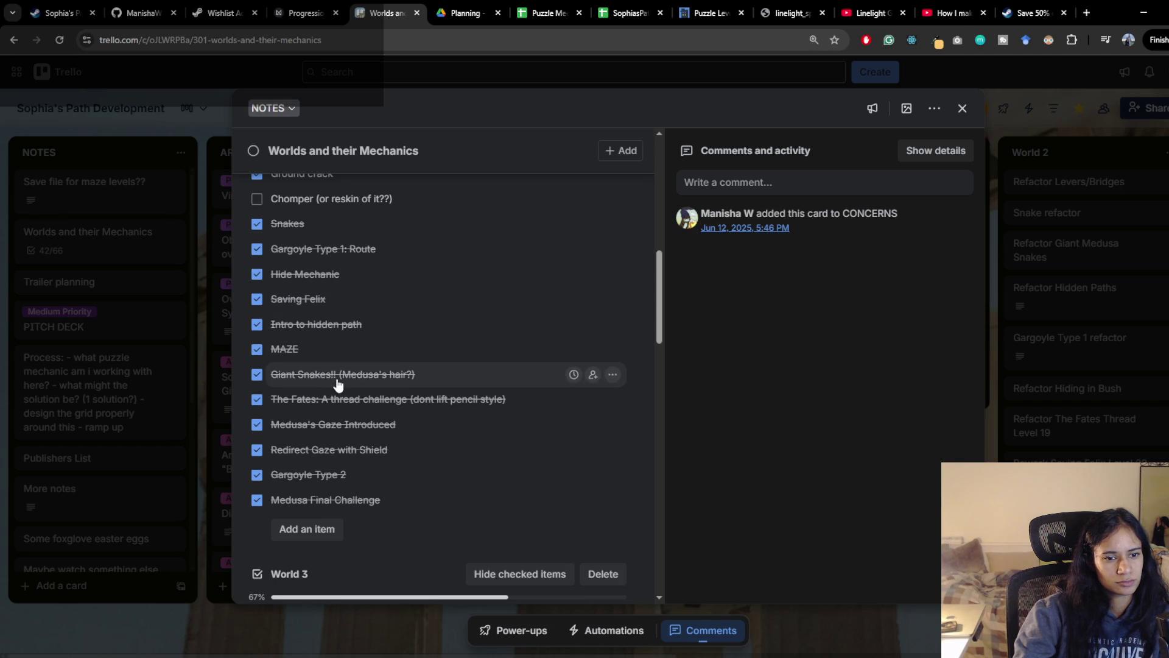
# Recheck the Trello World 2 checklist and Planning folder, then return to the next row-label cell
pyautogui.click(338, 12)
pyautogui.click(393, 12)
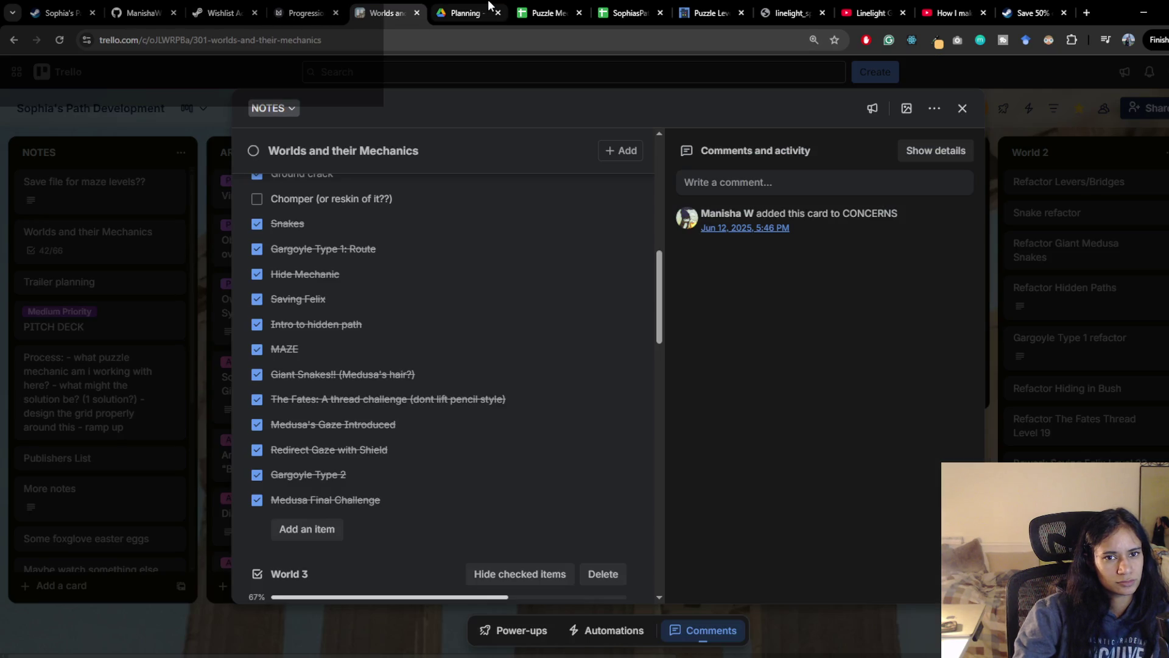
pyautogui.click(548, 12)
pyautogui.click(465, 12)
pyautogui.click(549, 12)
pyautogui.press('Return')
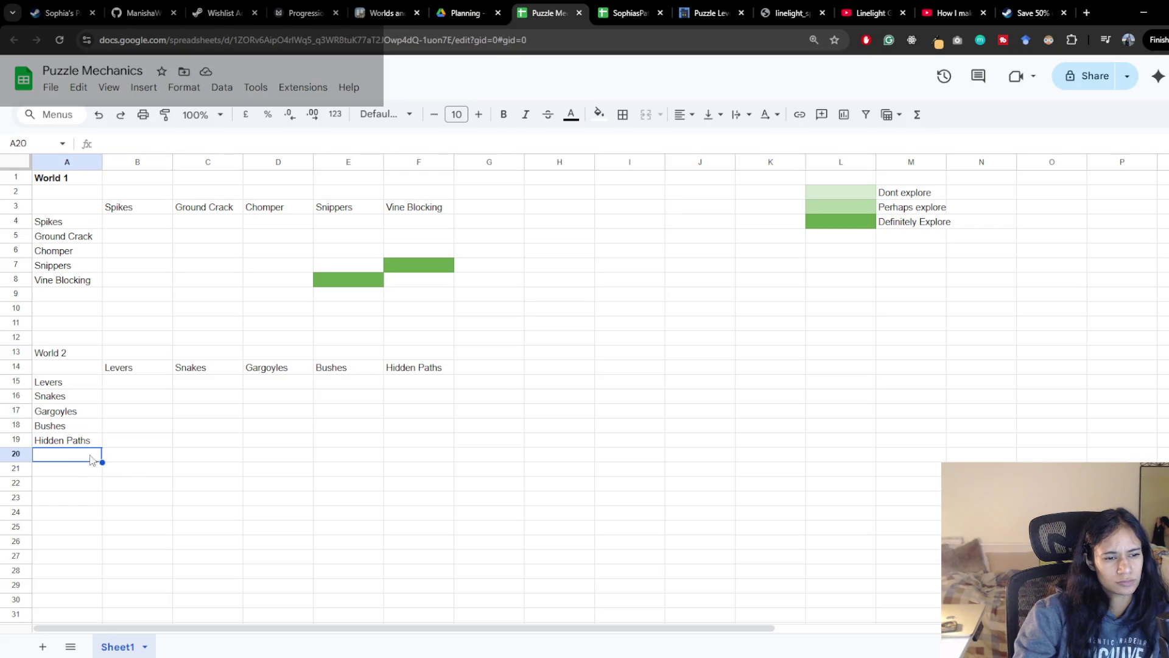
# Add Maze as the G14 column header and the A20 row label
pyautogui.click(476, 367)
pyautogui.write('Maze')
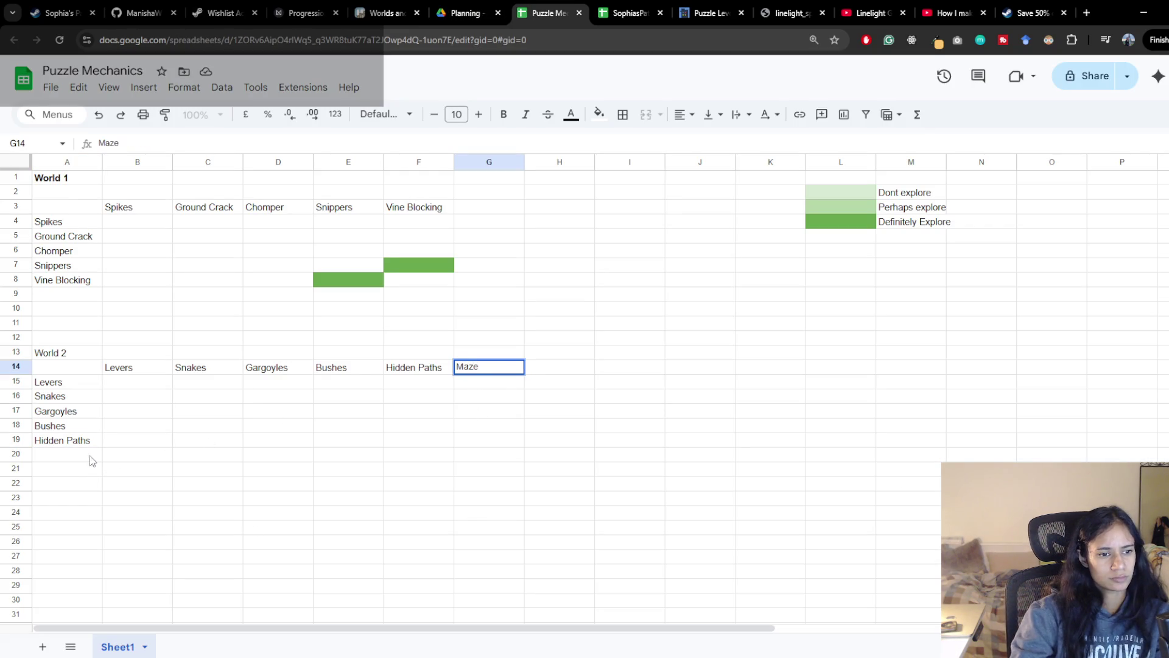
pyautogui.click(67, 455)
pyautogui.write('Maze')
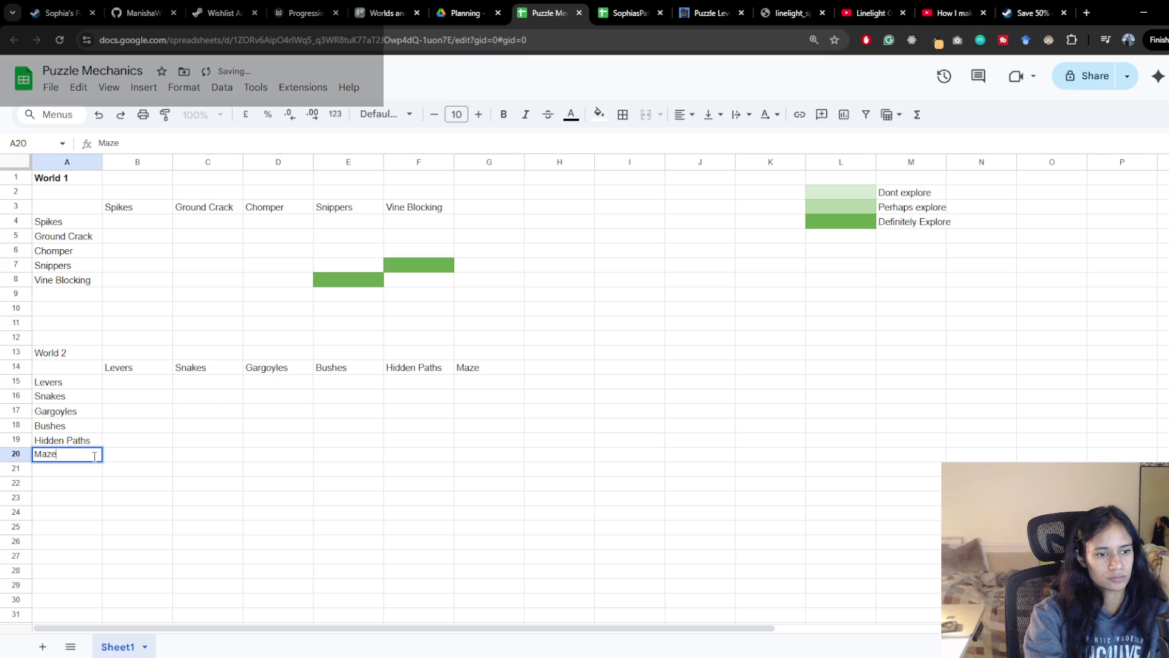
pyautogui.press('Return')
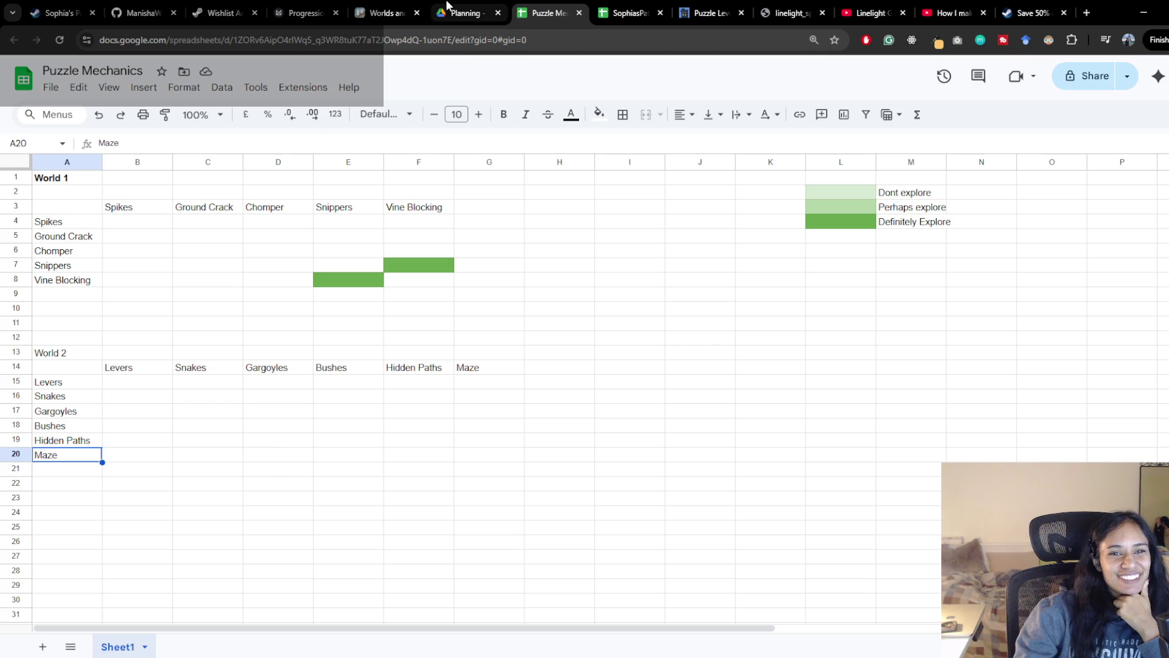
# Browse the reference tabs and land on the puzzle strategies article's mechanic-pairs grid example
pyautogui.click(629, 12)
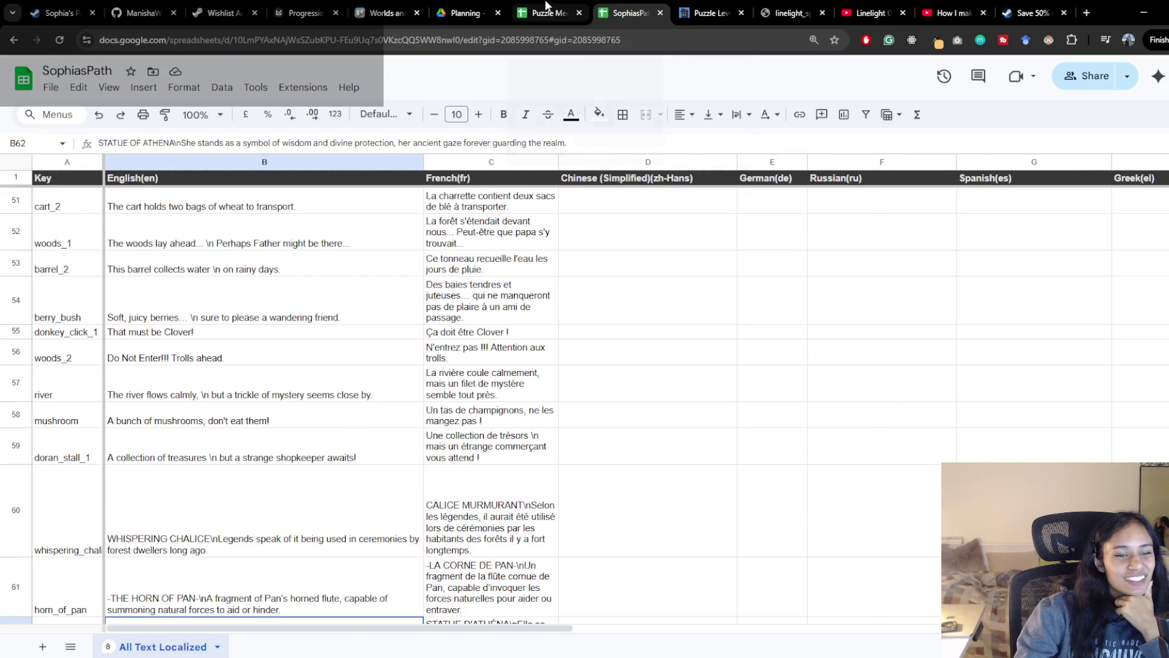
pyautogui.click(546, 11)
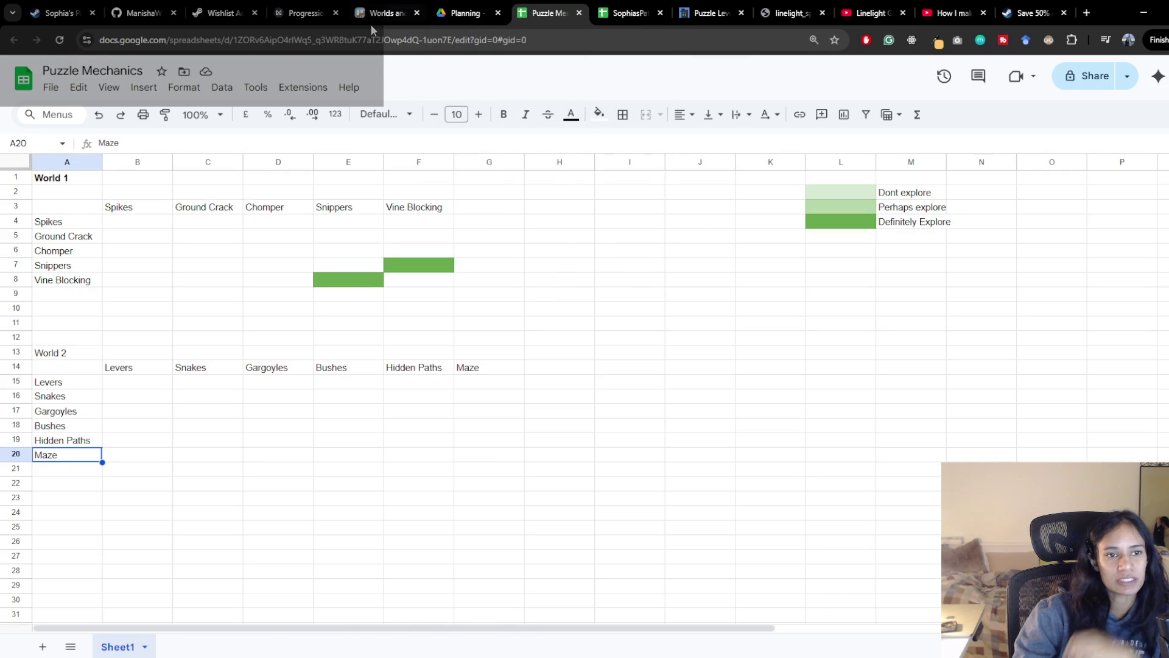
pyautogui.click(305, 12)
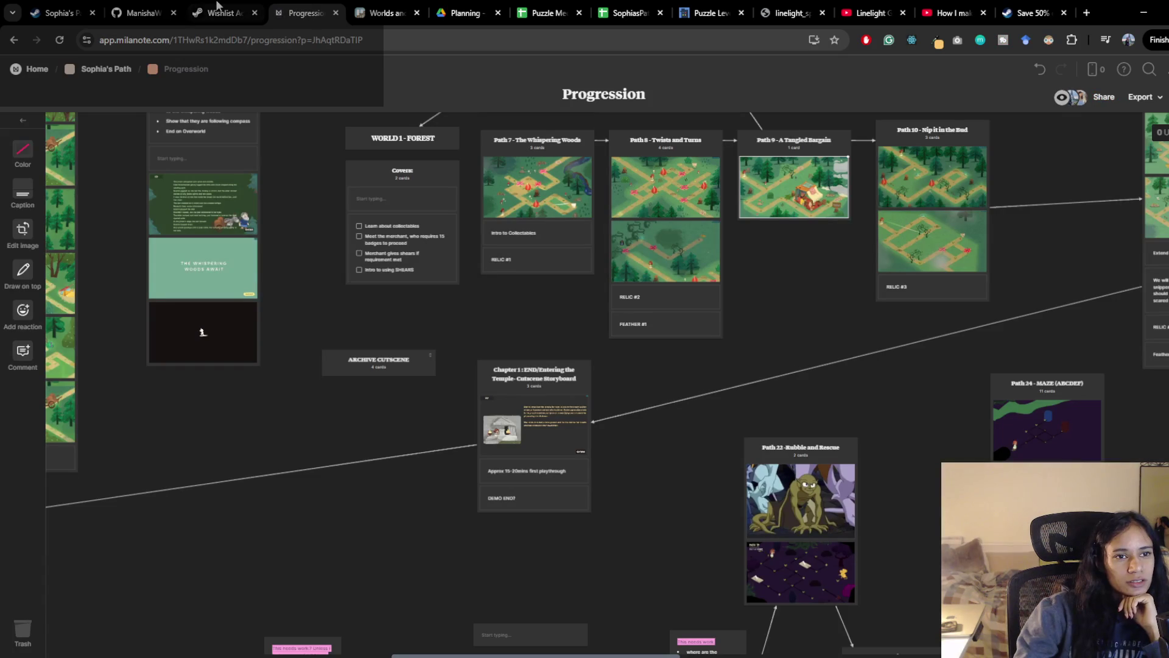
pyautogui.click(222, 12)
pyautogui.click(465, 12)
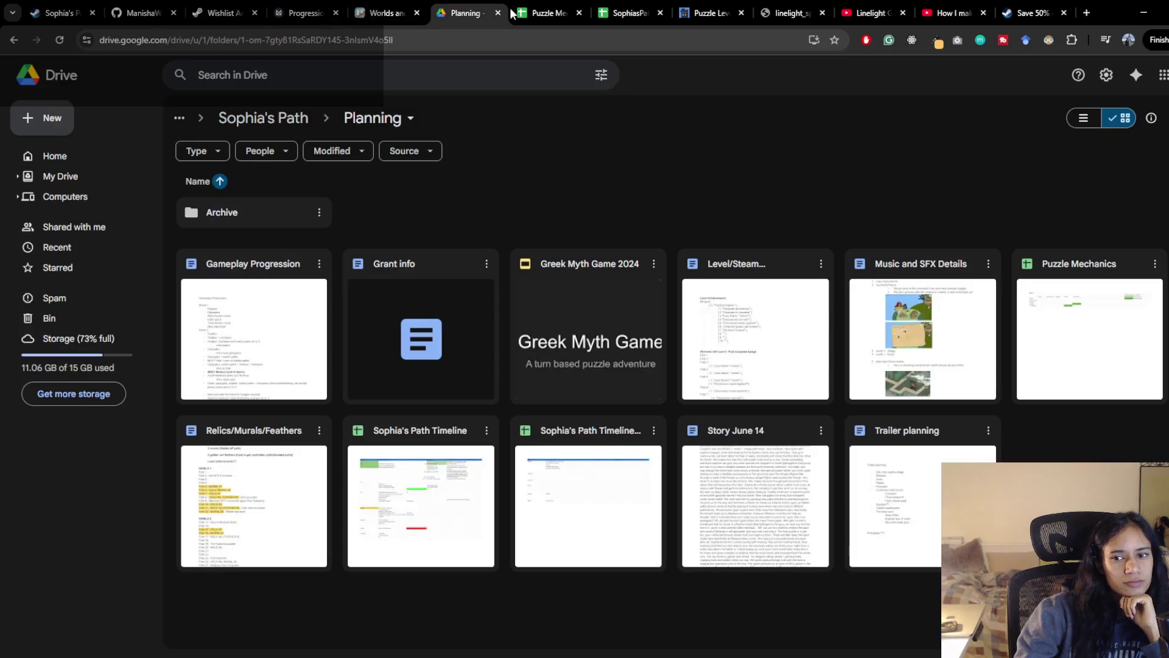
pyautogui.click(548, 12)
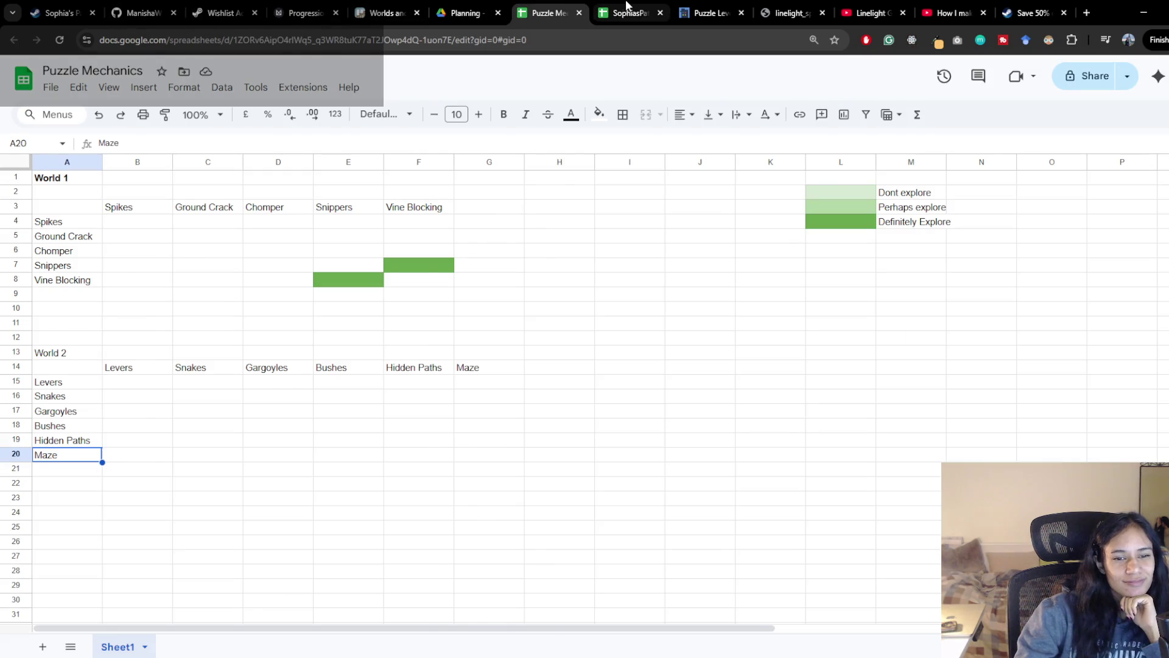
pyautogui.click(629, 12)
pyautogui.click(709, 12)
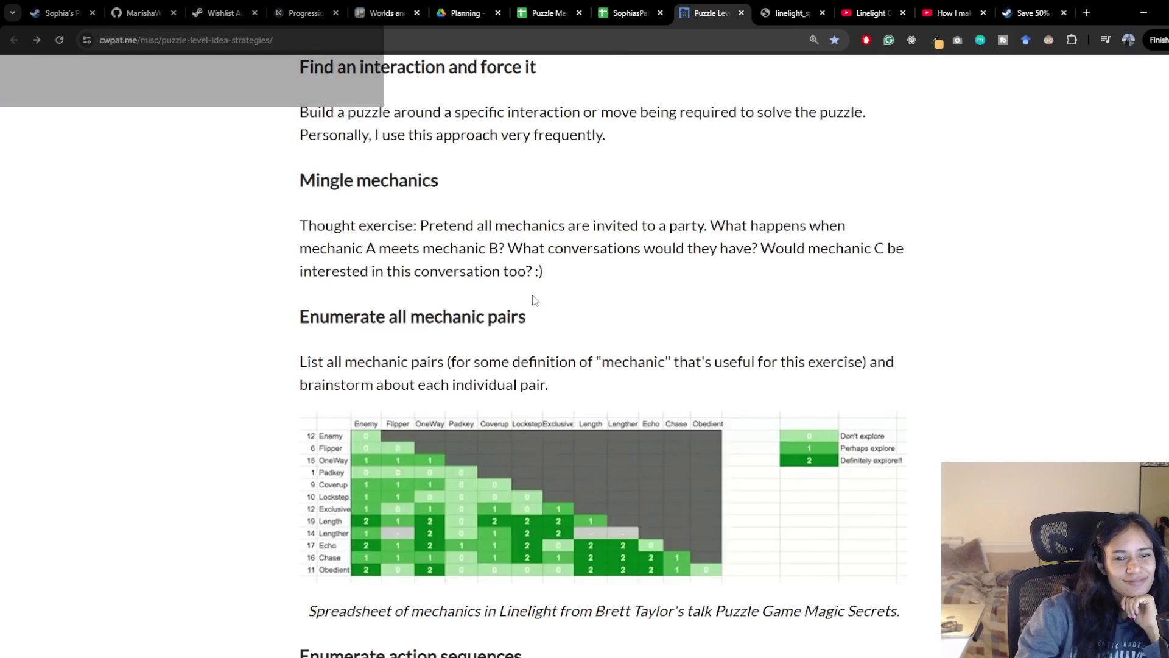
pyautogui.scroll(-5, 534, 302)
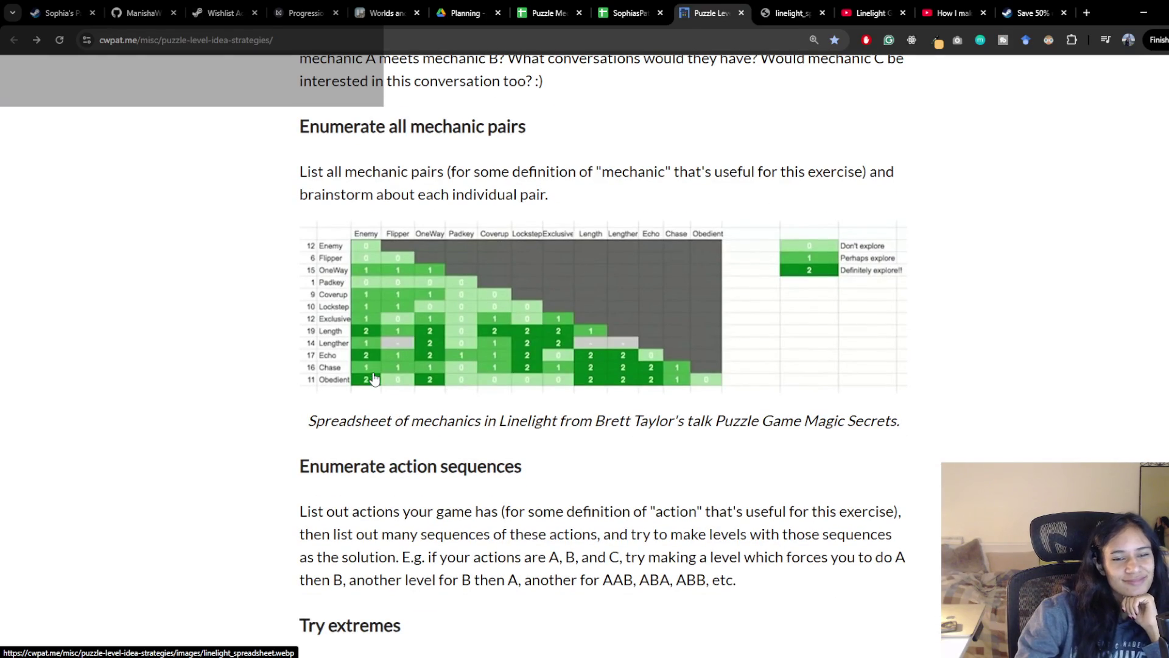
# Return to the Puzzle Mechanics sheet, reordering the Trello tab, and select the cell below Maze
pyautogui.click(629, 12)
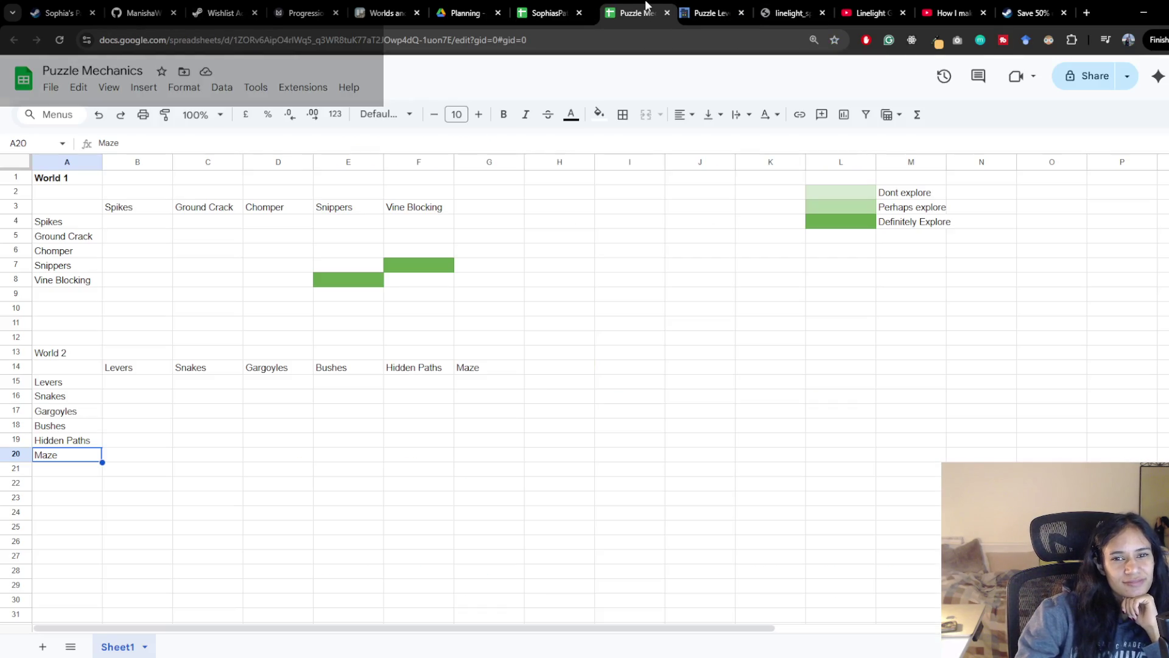
pyautogui.moveTo(388, 12); pyautogui.dragTo(544, 12)
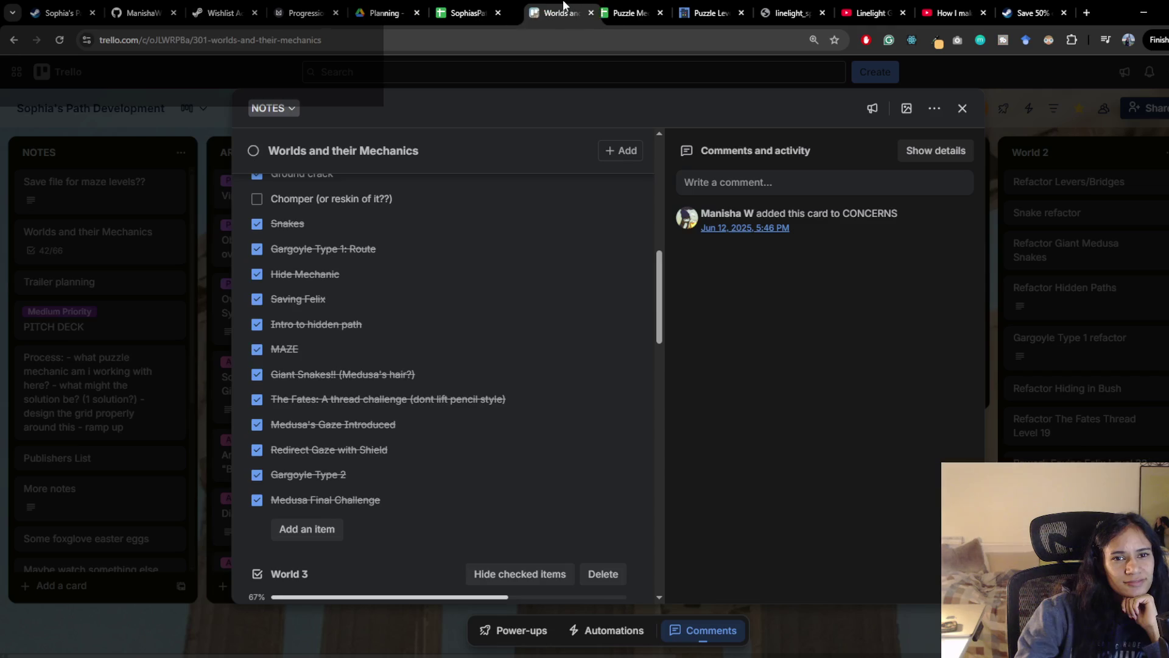
pyautogui.click(631, 12)
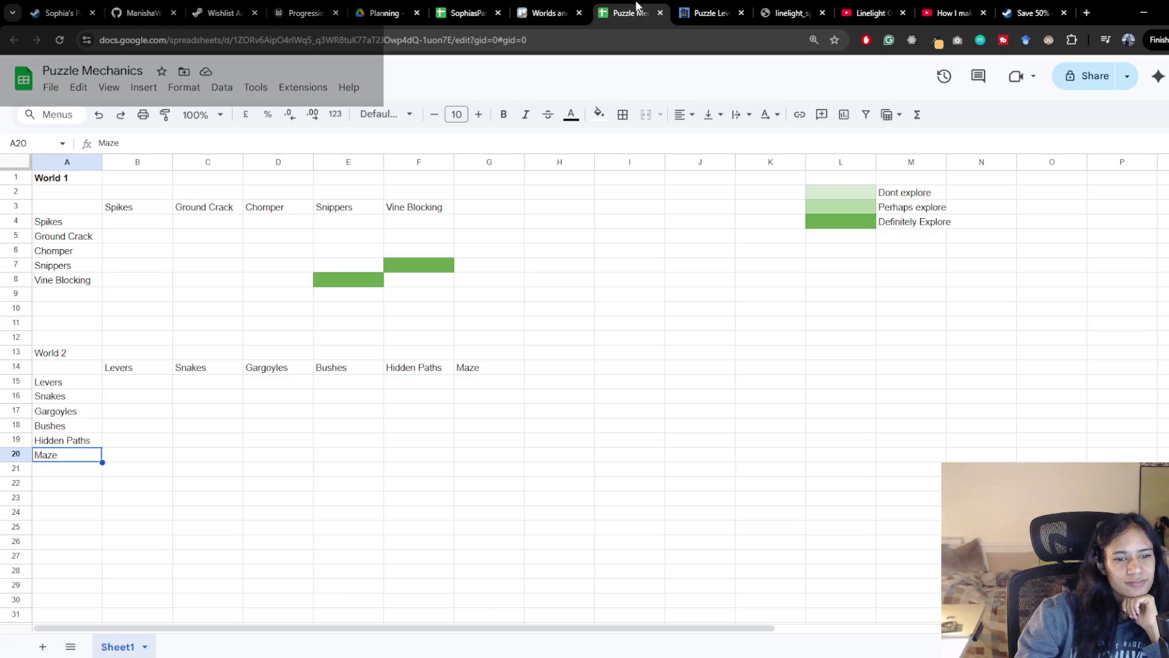
pyautogui.click(74, 468)
pyautogui.write('G')
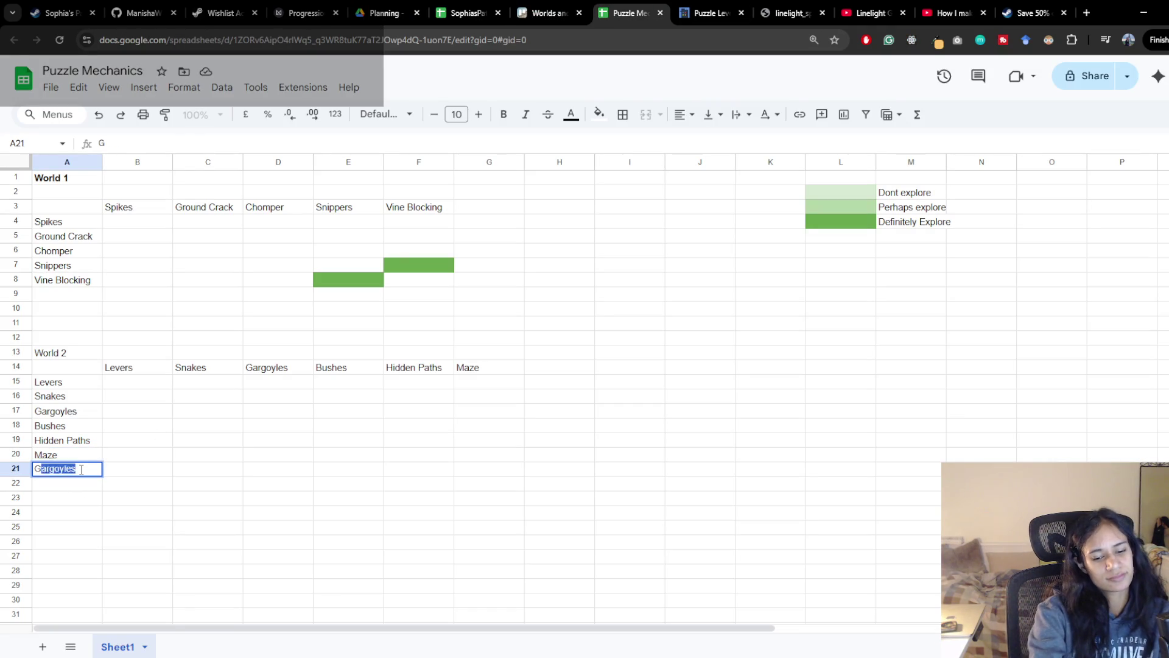
pyautogui.write('iant Snakes')
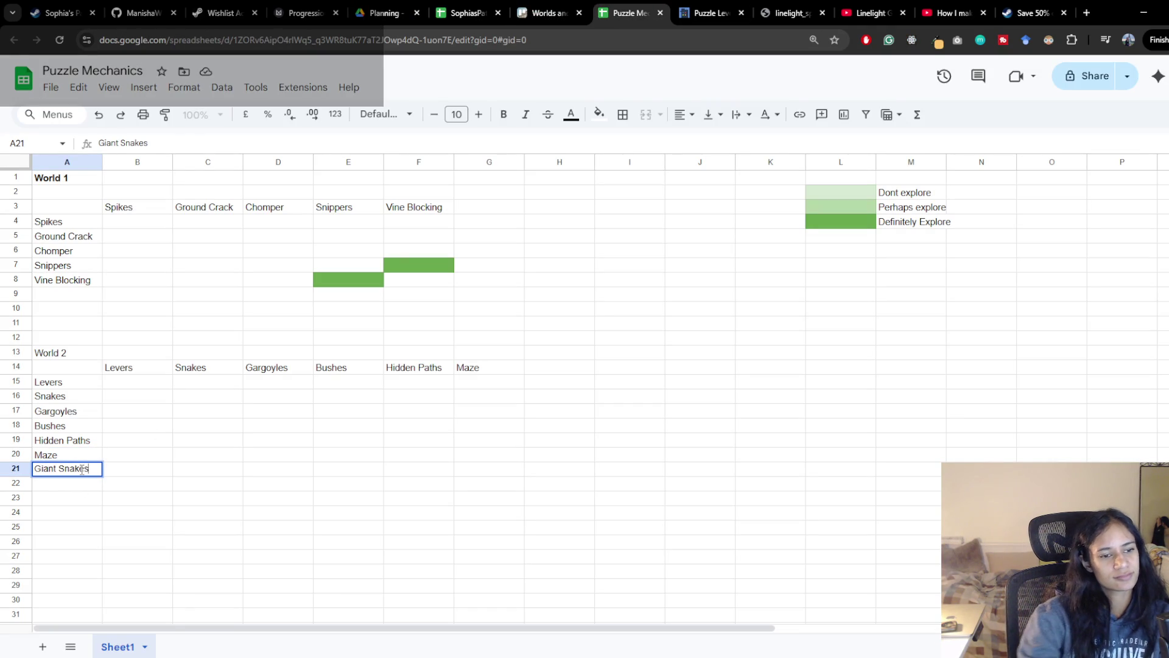
# Commit Giant Snakes in A21 and copy it into the World 2 column header H14
pyautogui.click(74, 444)
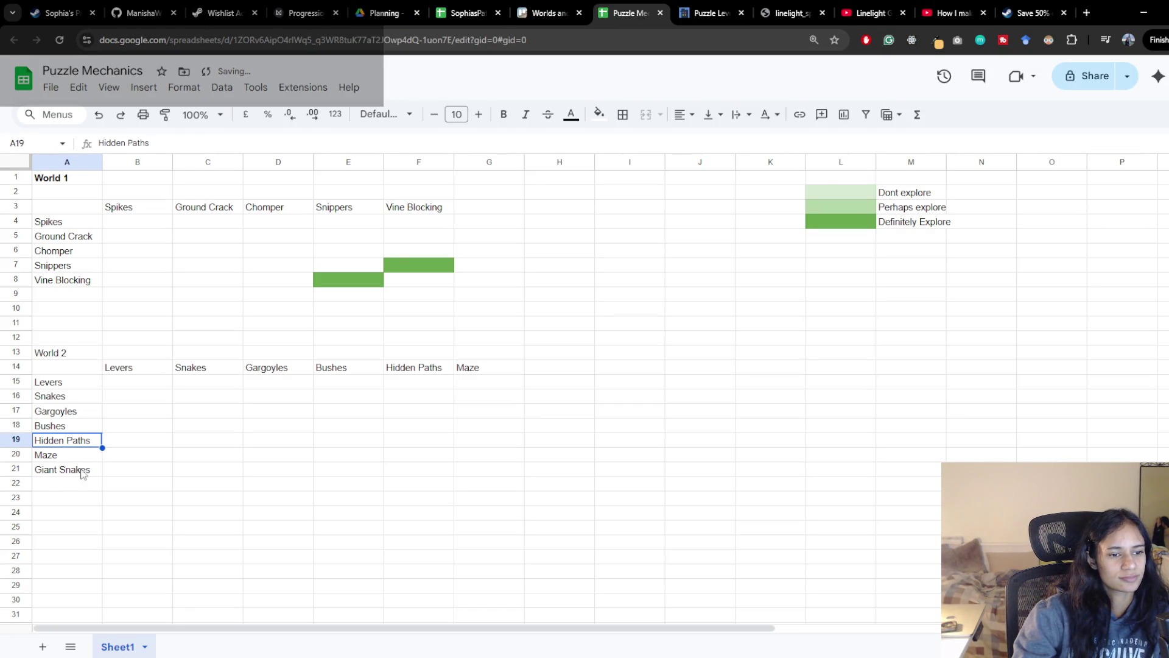
pyautogui.click(81, 471)
pyautogui.hotkey('ctrl', 'c')
pyautogui.click(552, 369)
pyautogui.hotkey('ctrl', 'v')
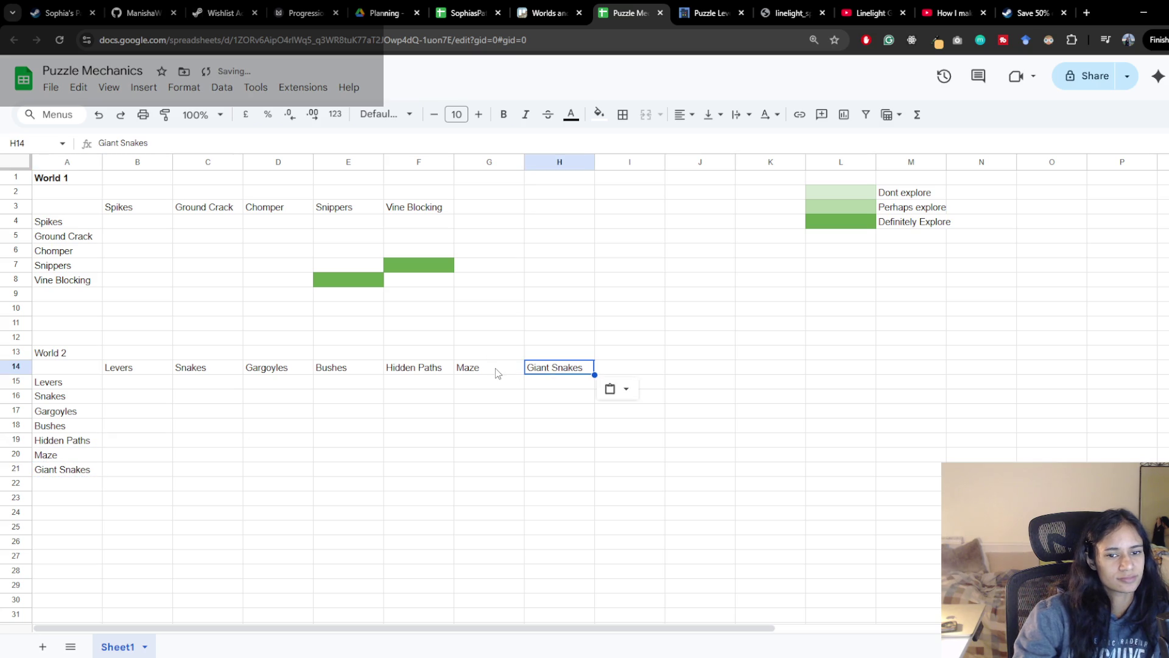
# Rename the Maze column header G14 to Random Doors and paste it over the Maze row label A20
pyautogui.click(495, 369)
pyautogui.doubleClick(474, 367)
pyautogui.write('Ran')
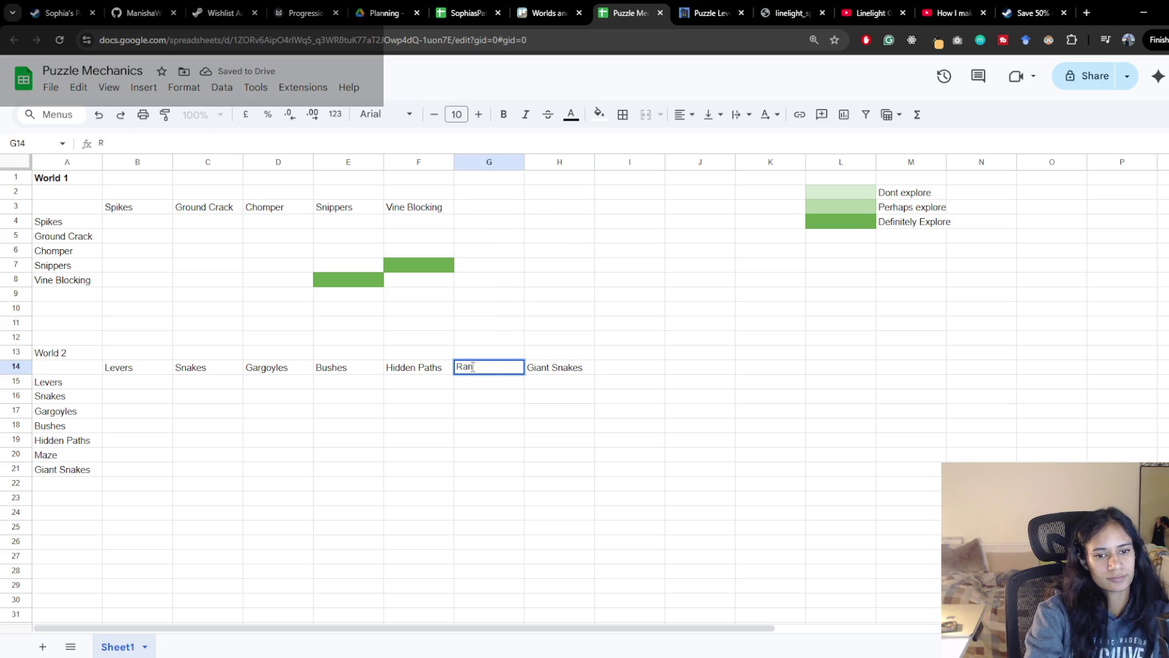
pyautogui.write('dom Doors')
pyautogui.press('Return')
pyautogui.press('Up')
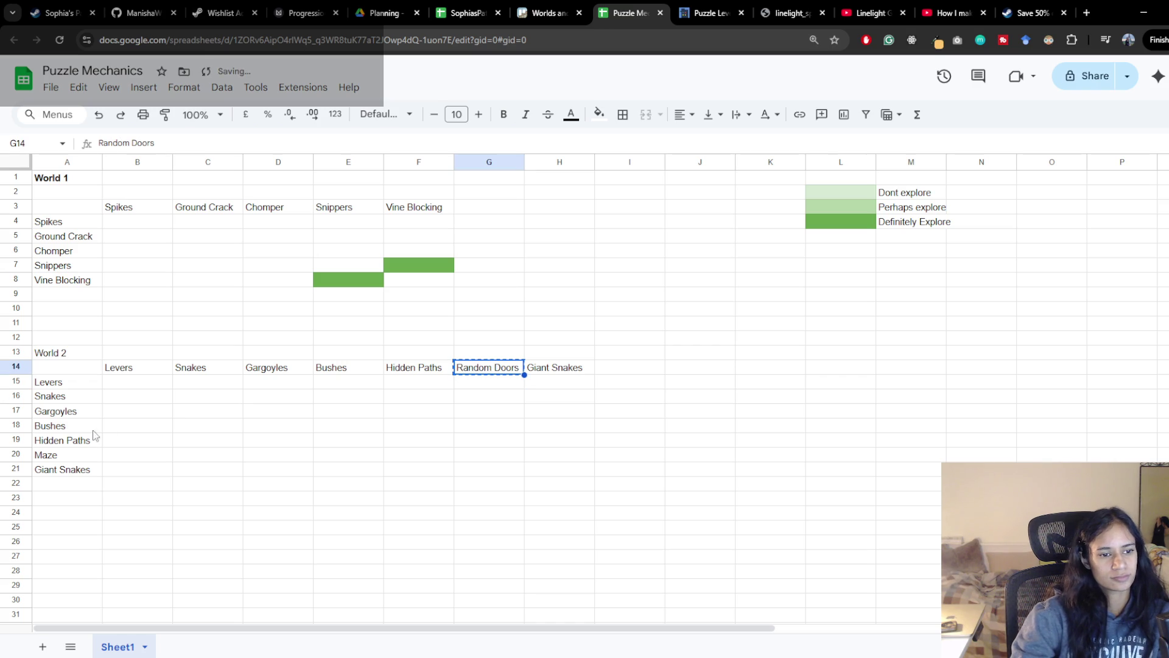
pyautogui.click(64, 455)
pyautogui.hotkey('ctrl', 'v')
pyautogui.click(212, 455)
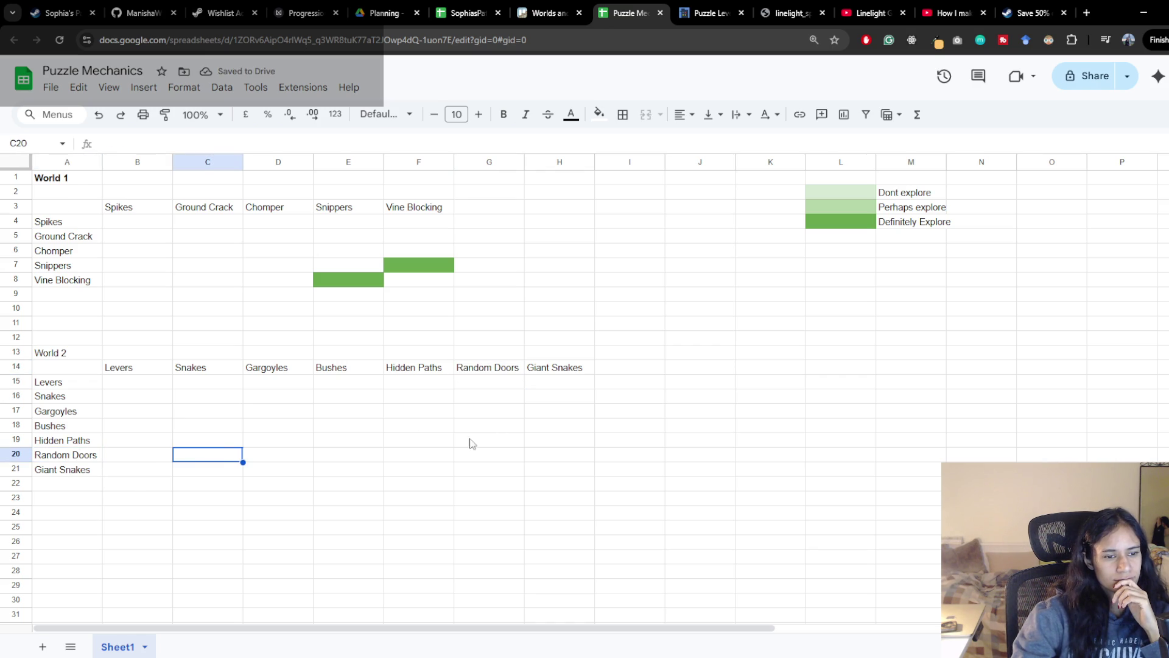
pyautogui.click(72, 485)
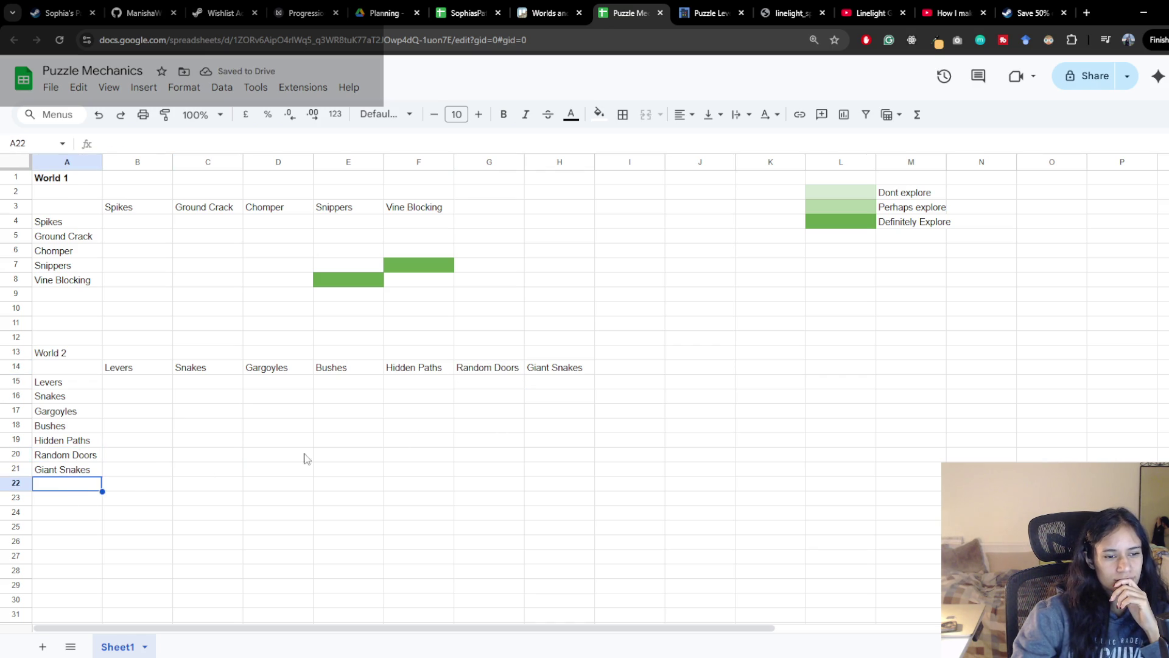
pyautogui.click(617, 368)
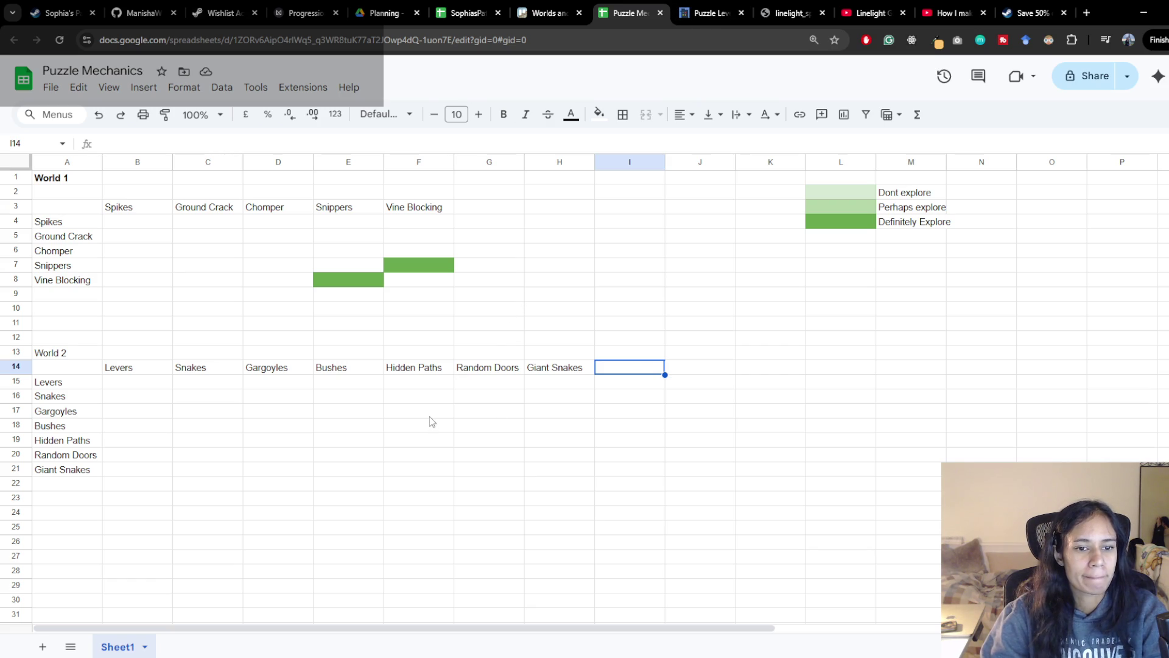
pyautogui.click(210, 225)
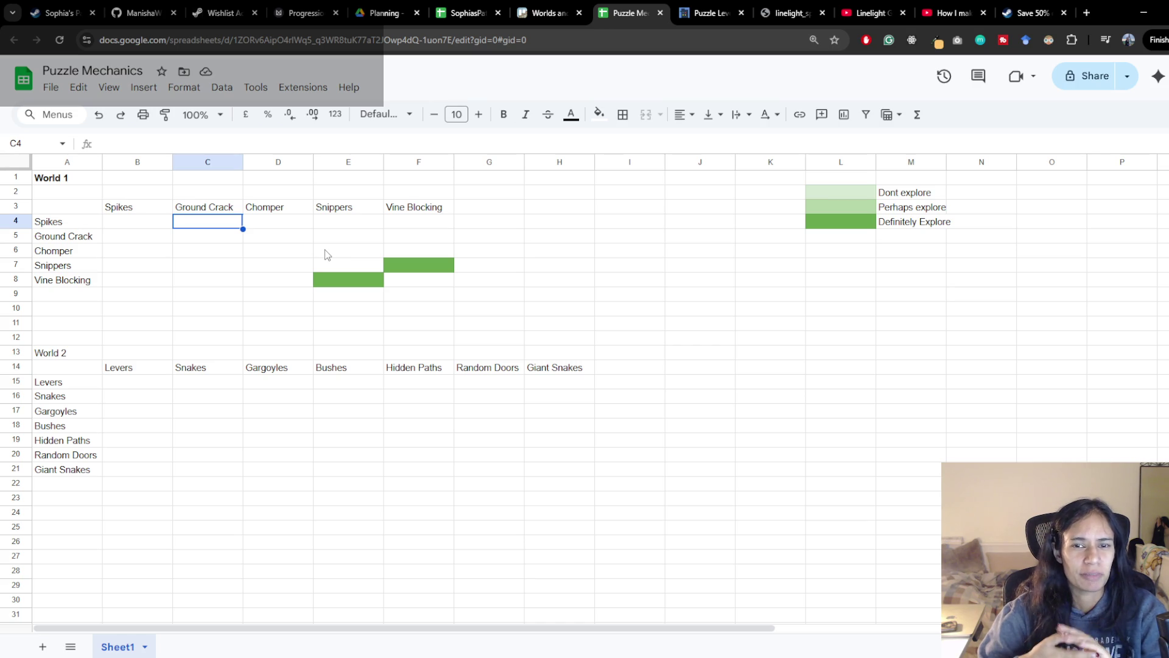
pyautogui.click(348, 279)
# Paint the green fill from E8 onto World 1 cells B4, B5, C6 and D5
pyautogui.click(164, 115)
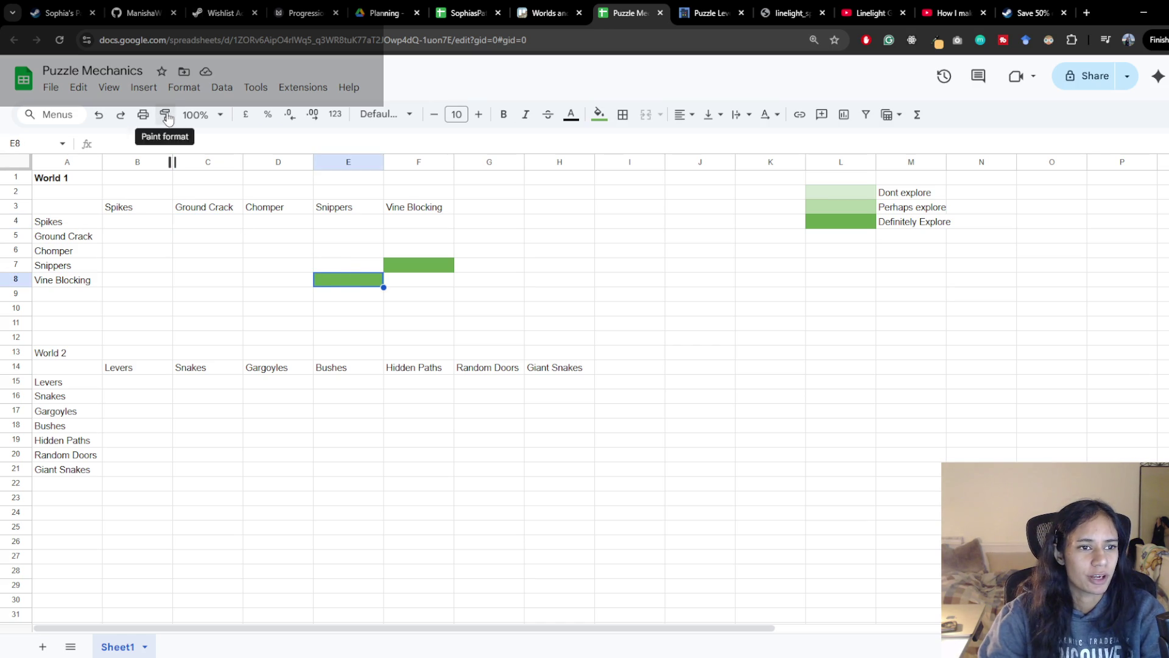
pyautogui.click(144, 224)
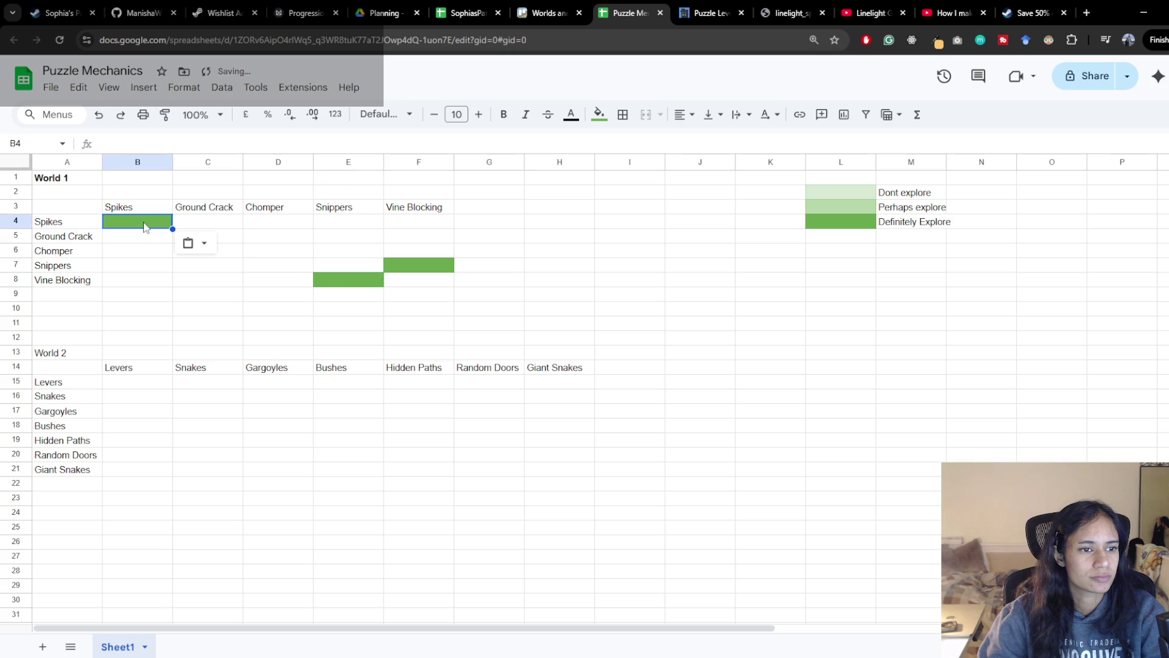
pyautogui.click(348, 280)
pyautogui.click(164, 115)
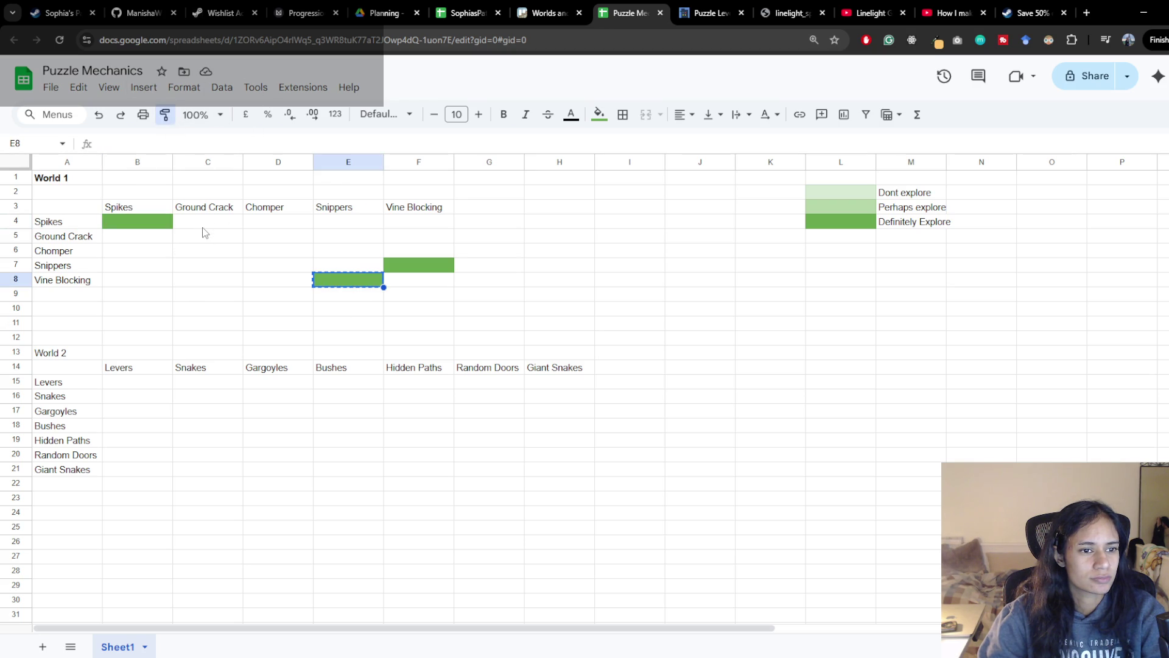
pyautogui.click(137, 236)
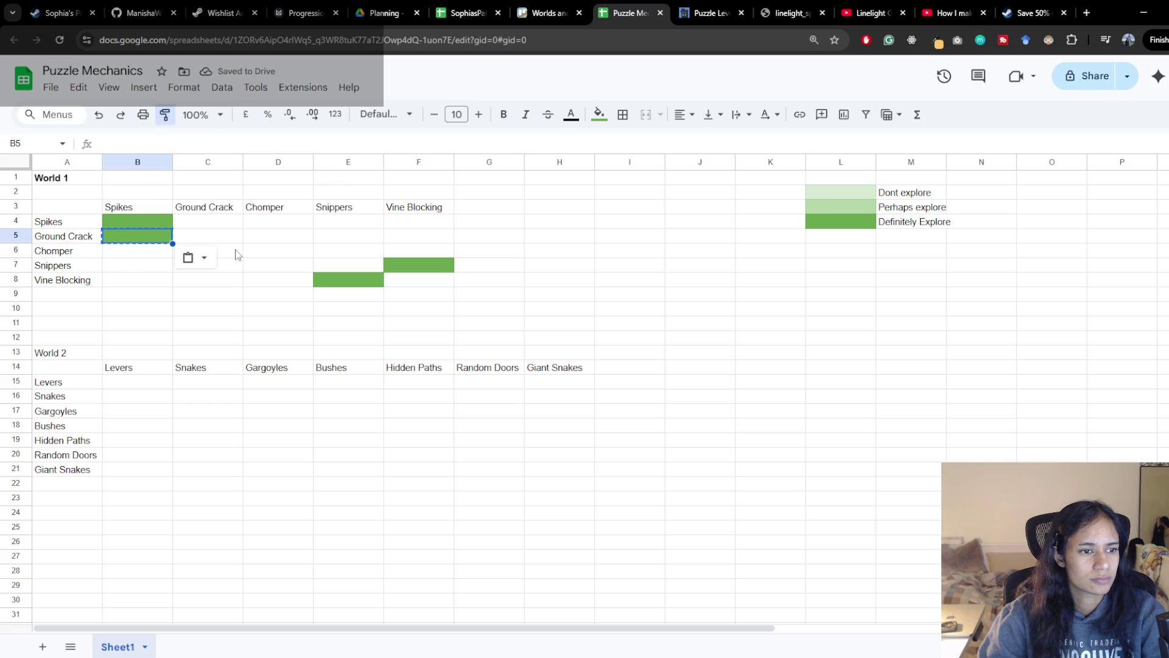
pyautogui.click(208, 250)
pyautogui.click(166, 114)
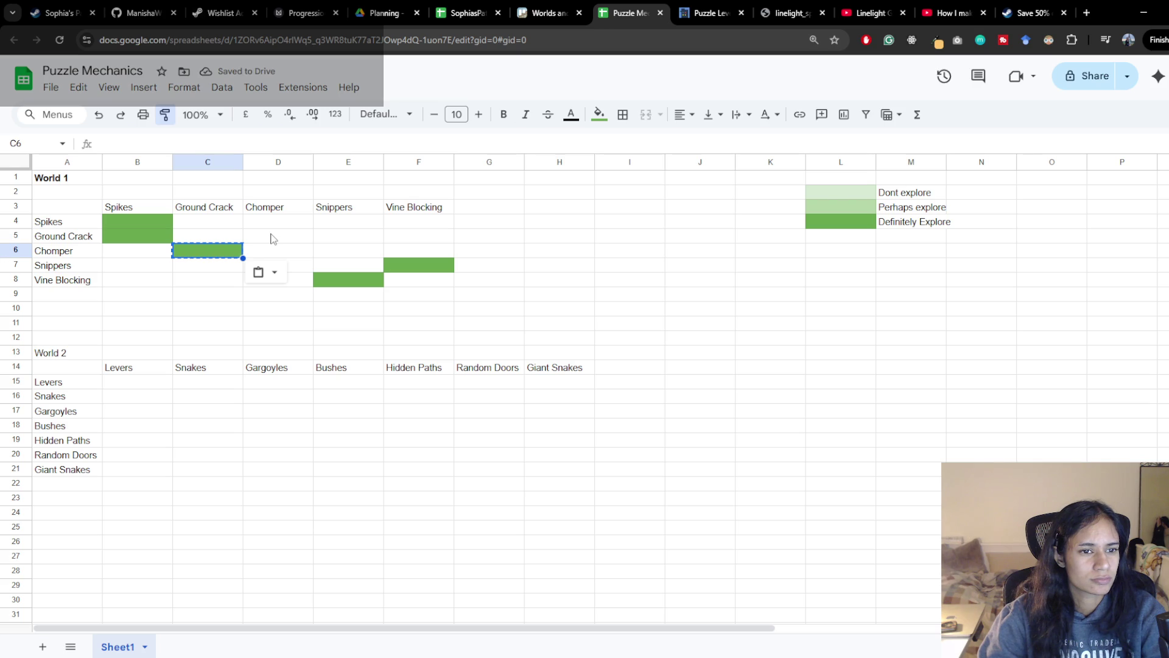
pyautogui.click(272, 239)
pyautogui.click(166, 115)
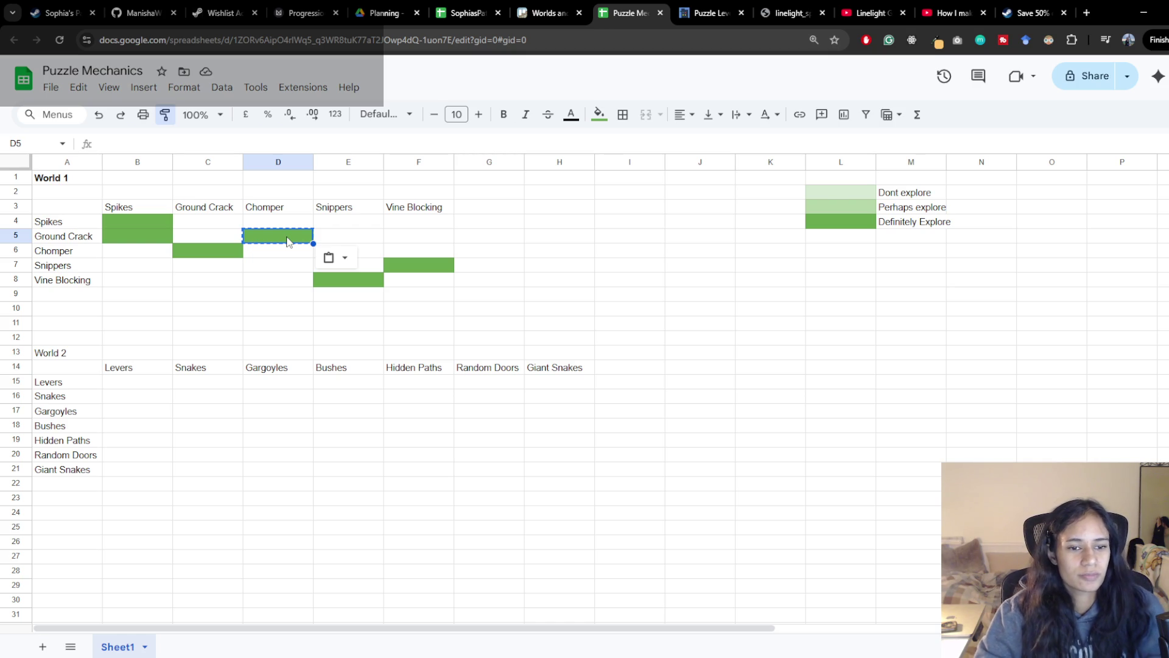
# Check the Trello mechanics checklist, return, and select the empty header cell after Giant Snakes
pyautogui.click(548, 14)
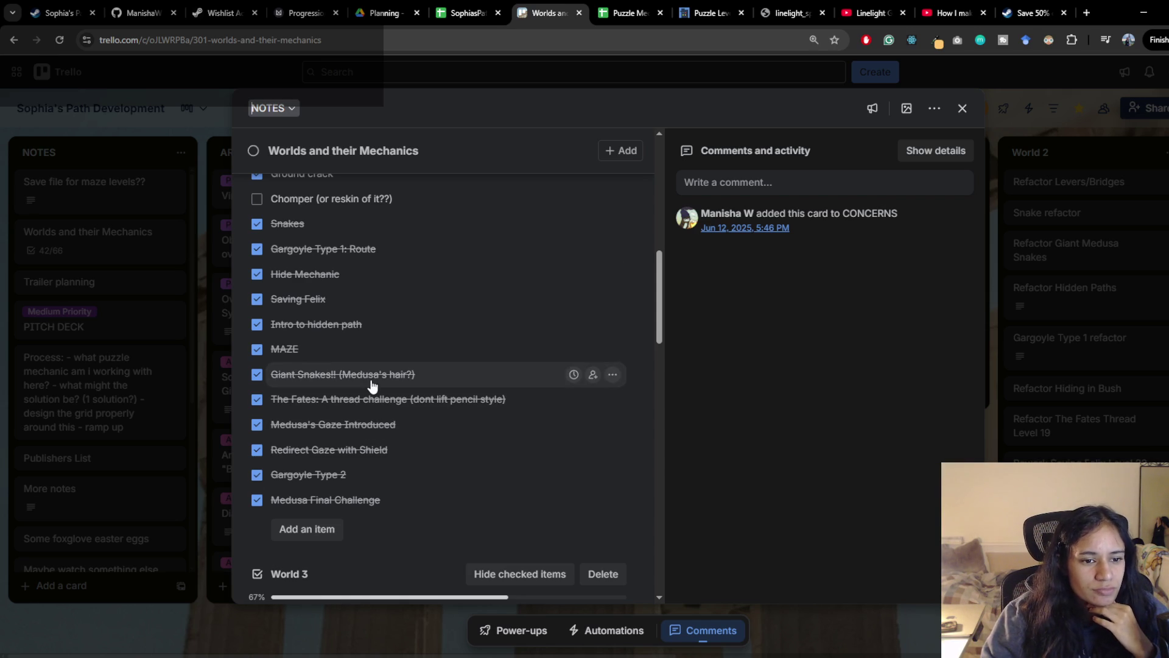
pyautogui.click(629, 13)
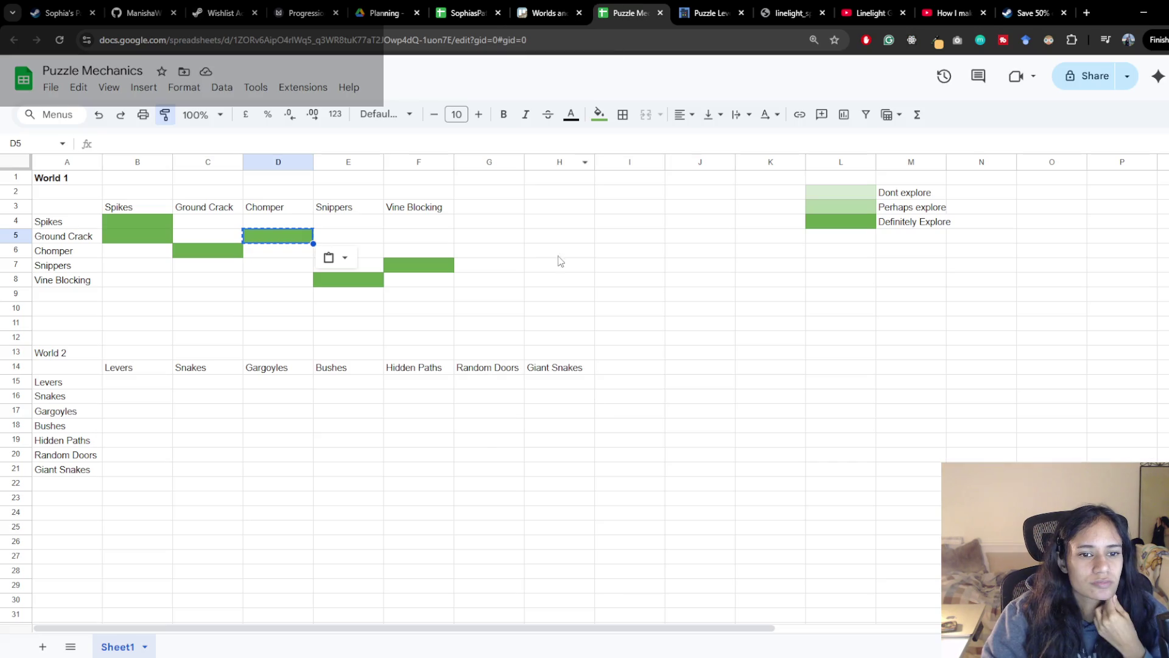
pyautogui.click(621, 365)
# Undo the accidental green fill on I14, commit the Thread layout heading and start the Thread row label
pyautogui.hotkey('ctrl', 'v')
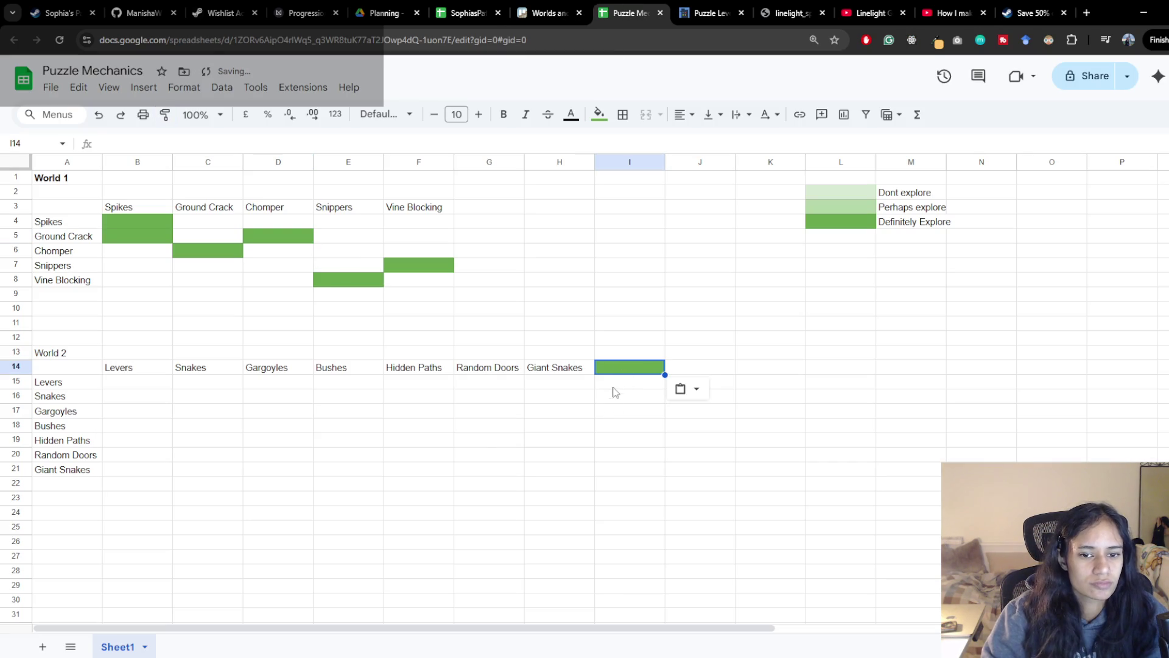
pyautogui.hotkey('ctrl', 'z')
pyautogui.write('Thread ')
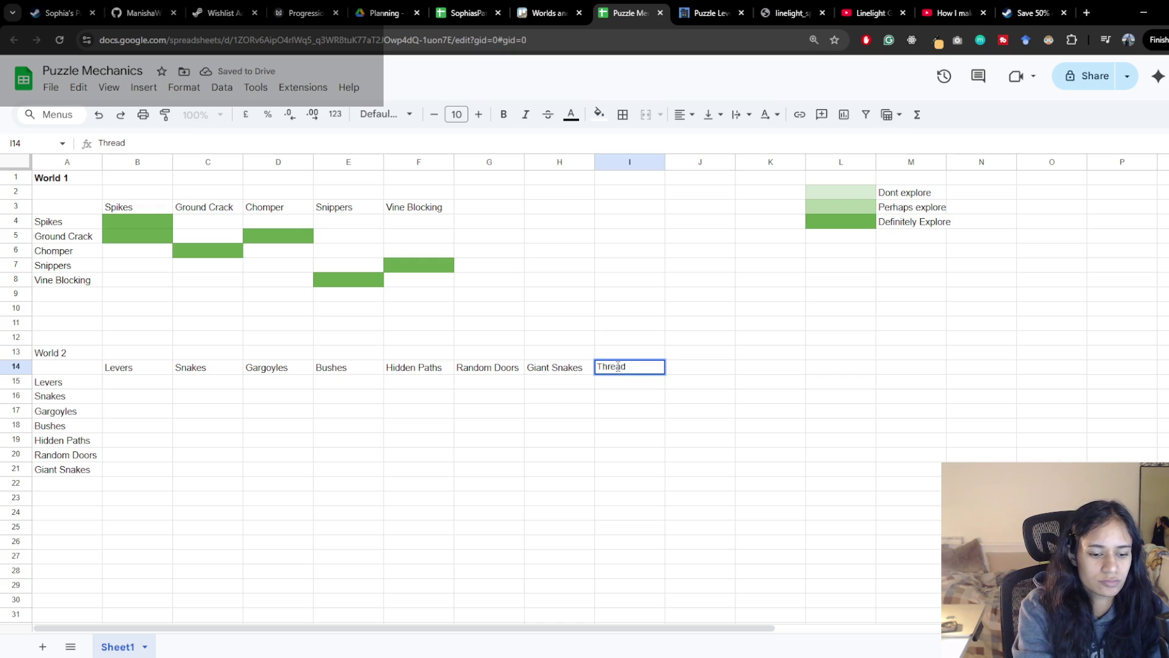
pyautogui.write('la')
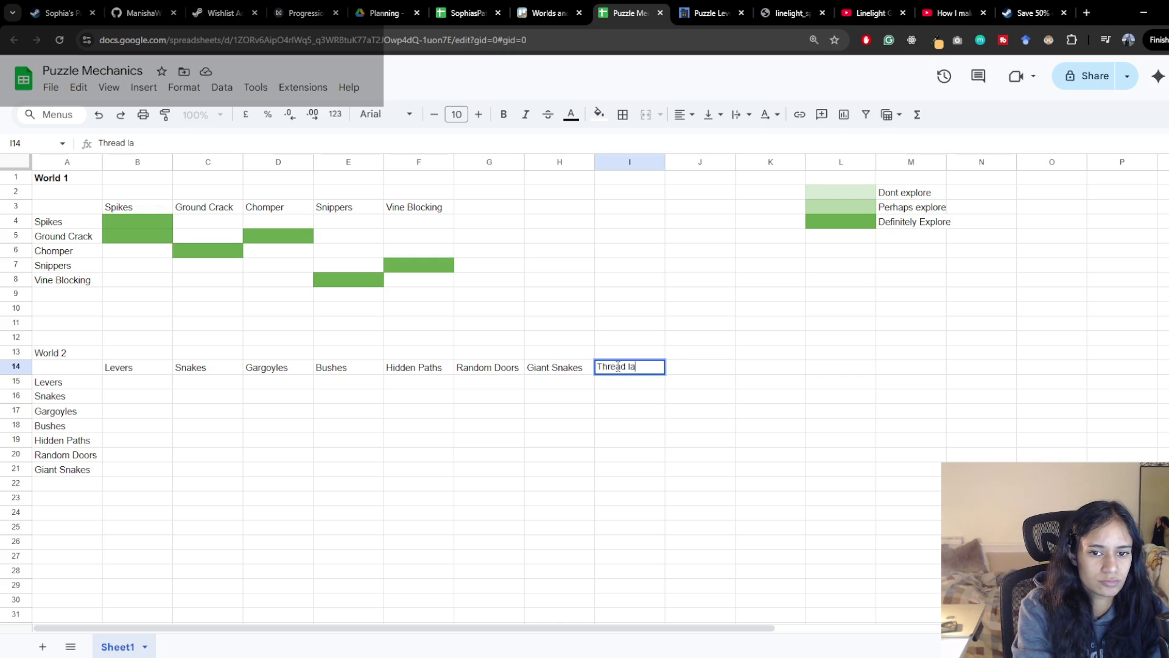
pyautogui.write('yout')
pyautogui.press('Return')
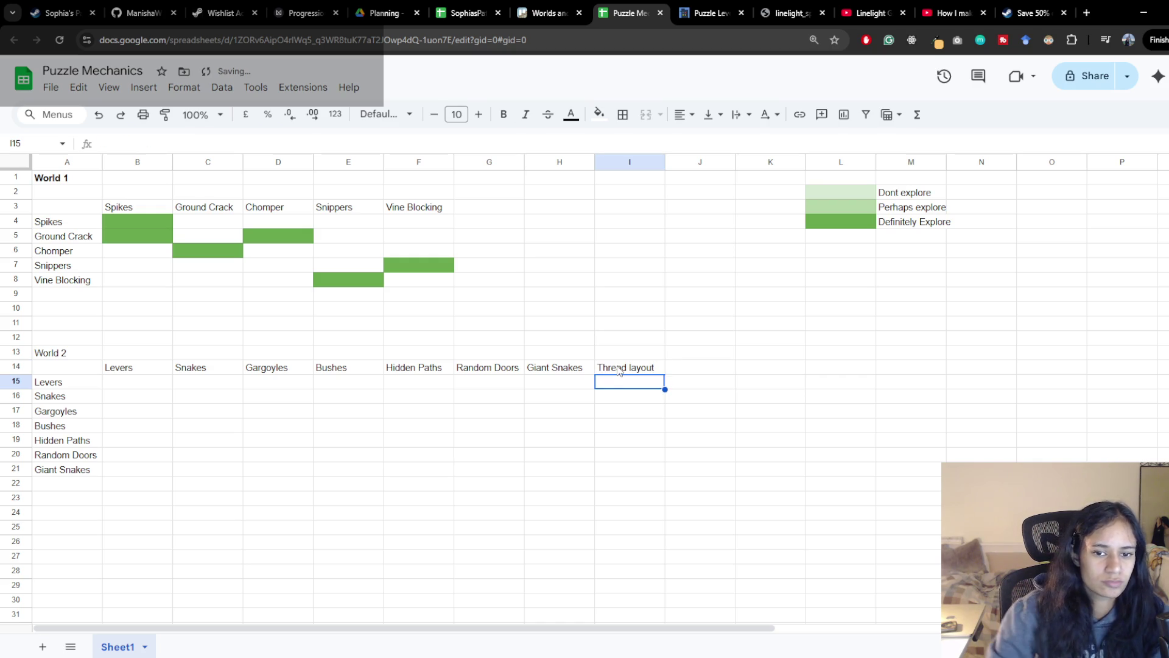
pyautogui.click(626, 373)
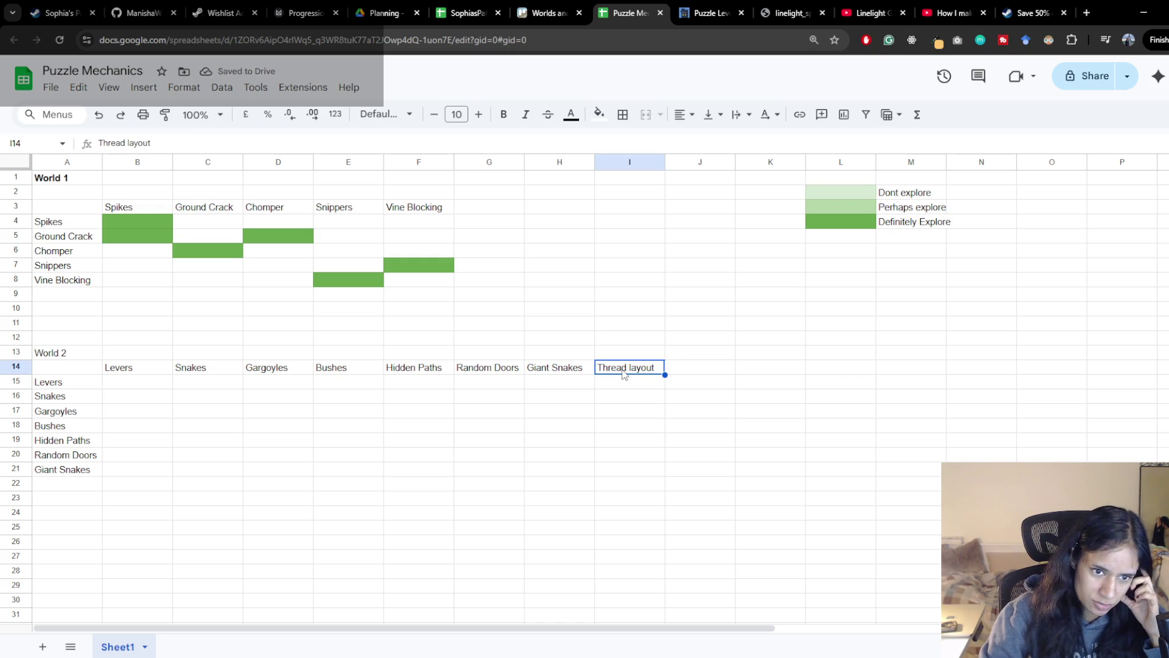
pyautogui.click(65, 483)
pyautogui.write('Thread')
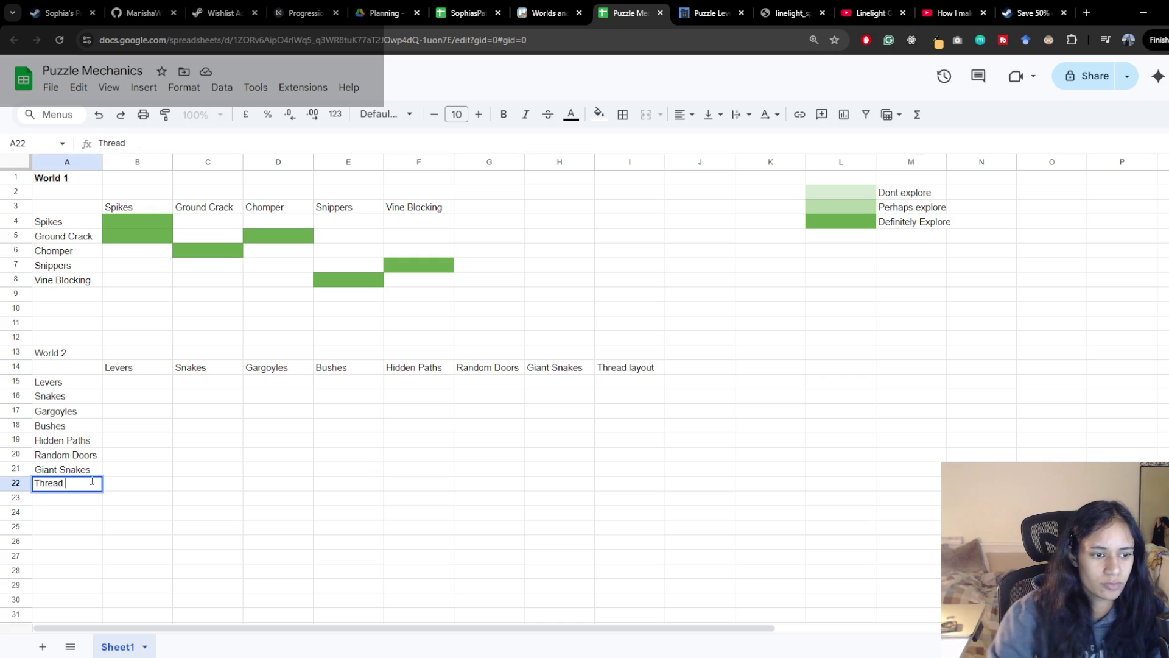
# Trim the I14 heading down to Thread and confirm it matches the Thread row label
pyautogui.doubleClick(629, 366)
pyautogui.doubleClick(639, 366)
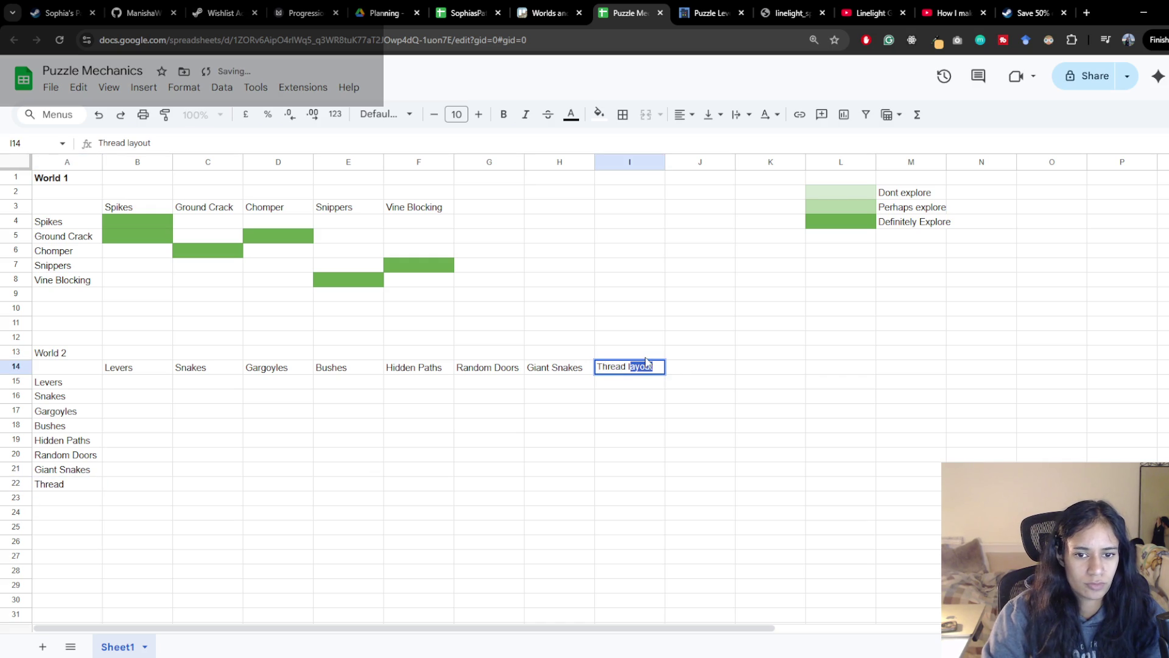
pyautogui.write('mech')
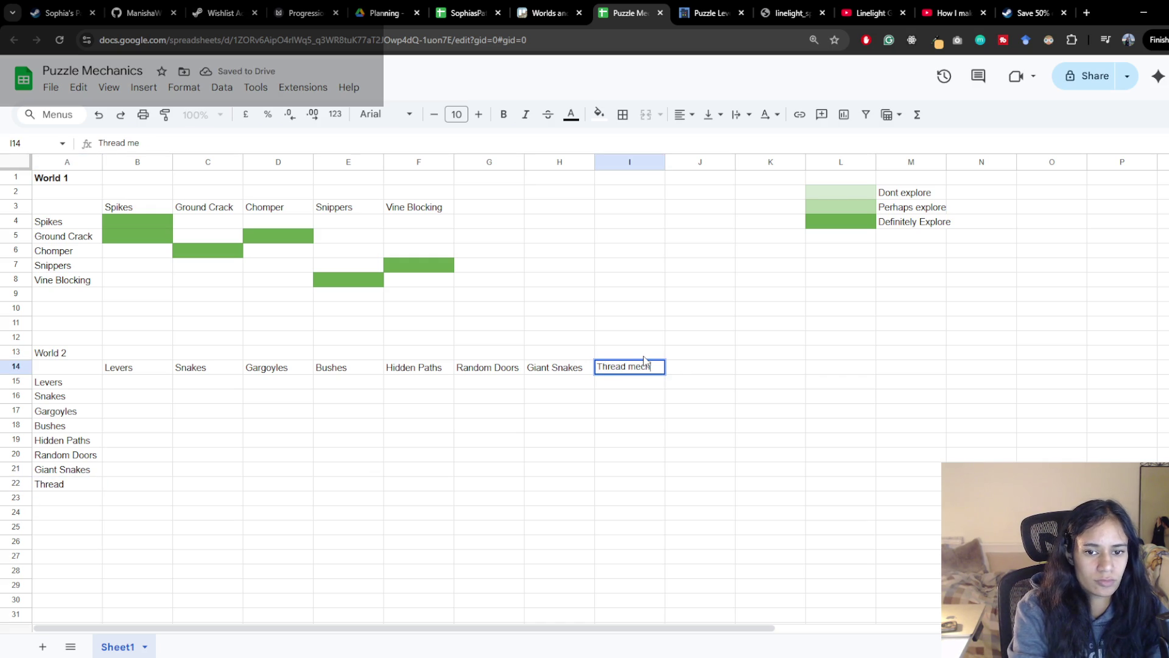
pyautogui.press('BackSpace')
pyautogui.press('BackSpace')
pyautogui.press('BackSpace')
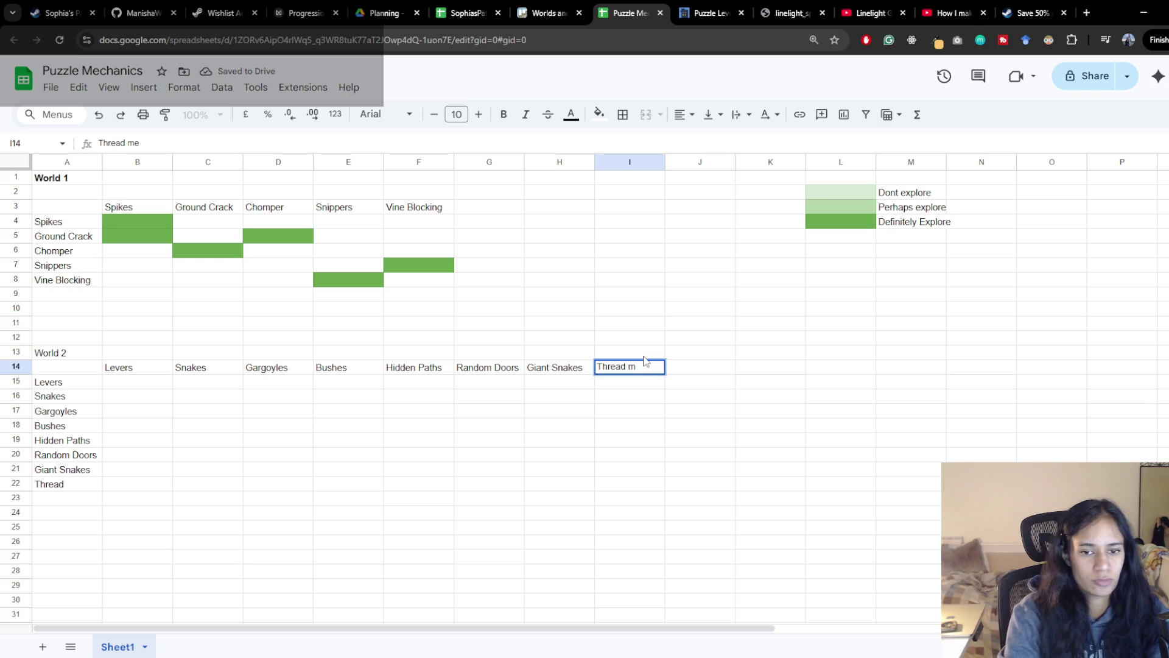
pyautogui.press('Return')
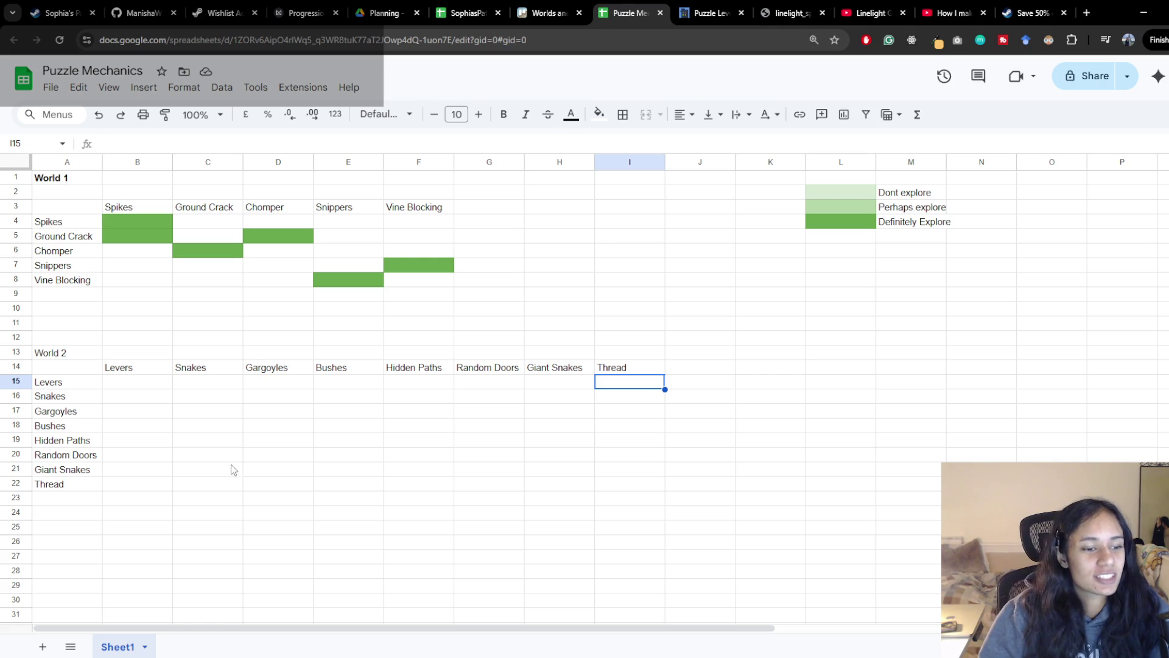
pyautogui.click(98, 485)
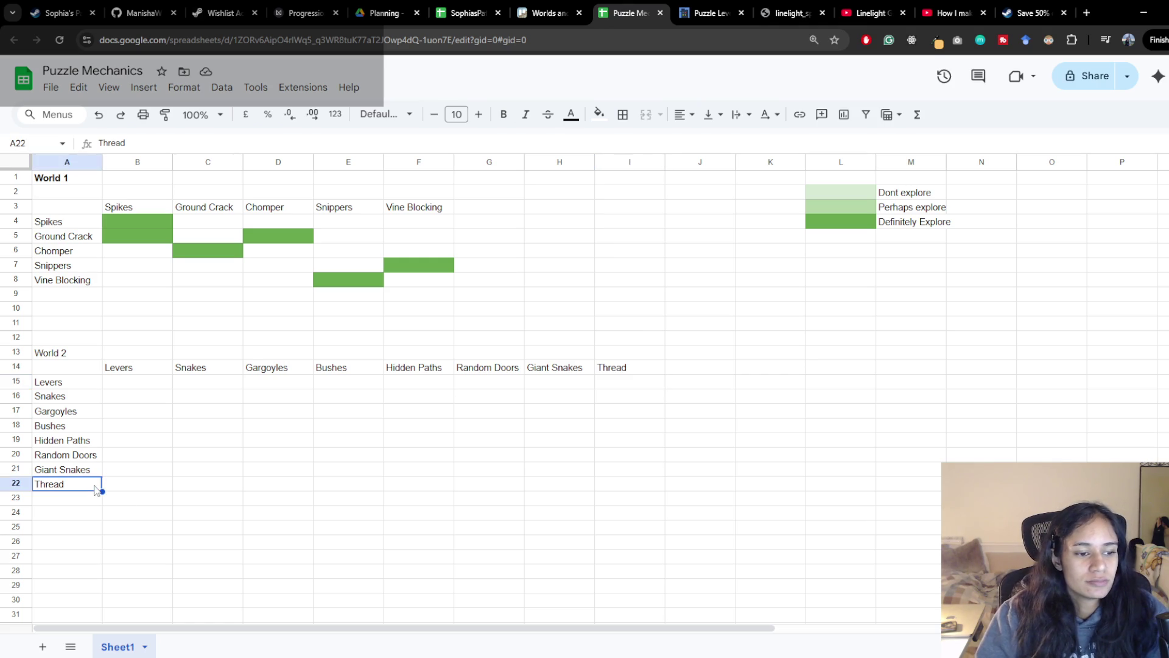
pyautogui.click(617, 368)
# Glance at the Trello checklist, return, and pick the next empty World 2 heading cell
pyautogui.hotkey('ctrl', 'shift', 'Tab')
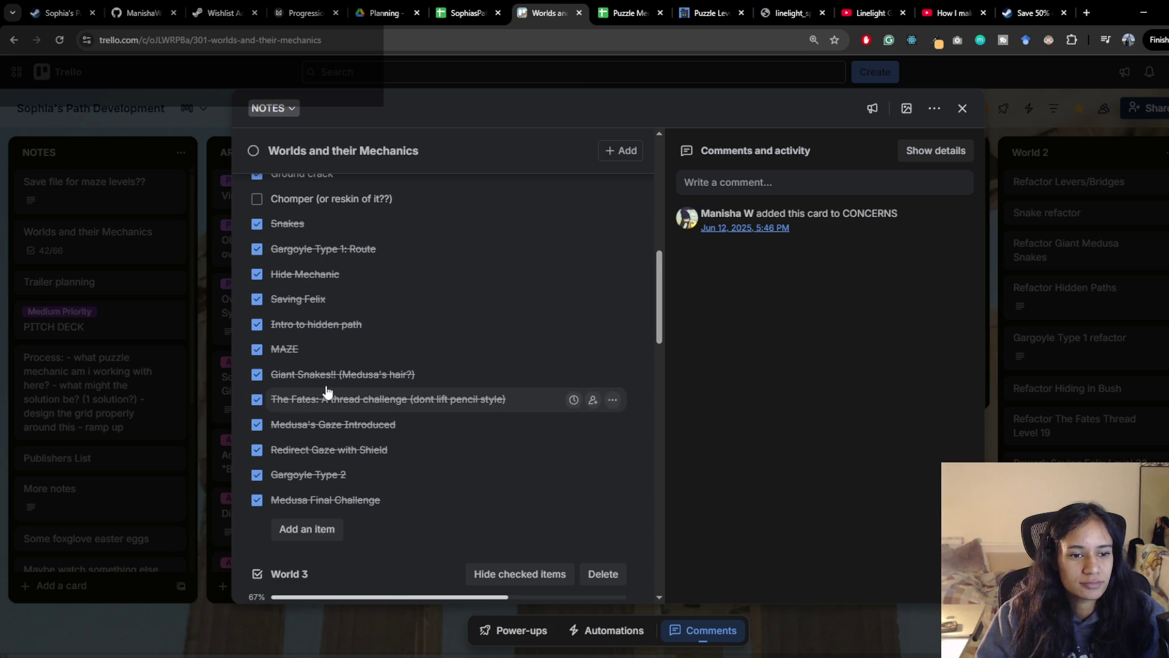
pyautogui.scroll(-1, 331, 402)
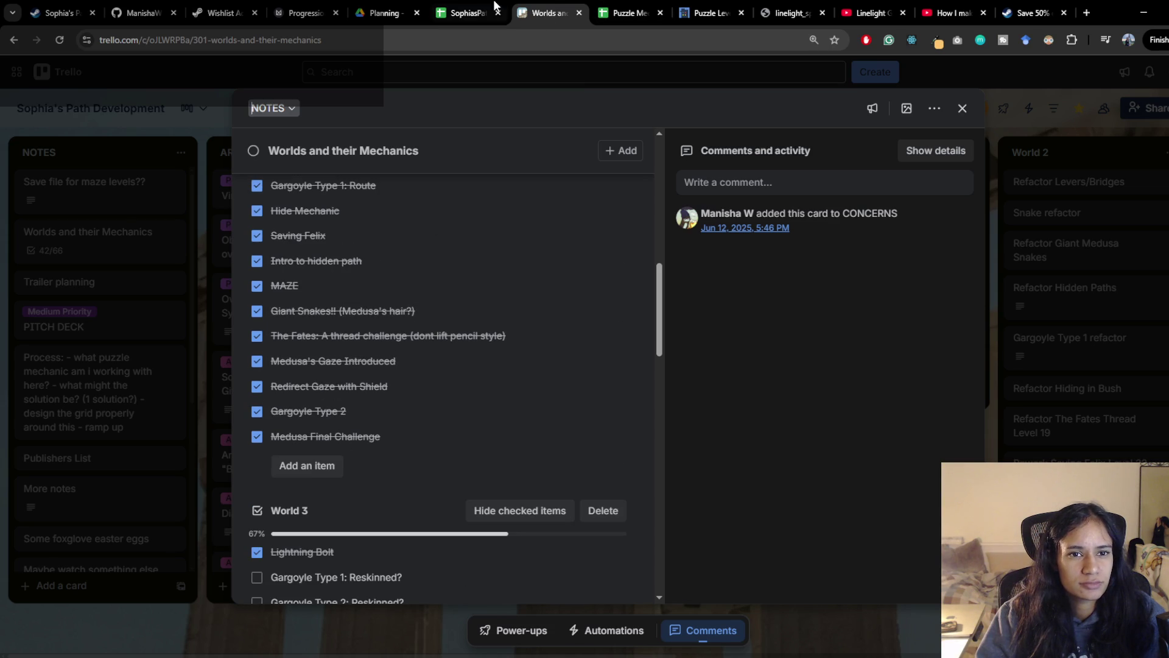
pyautogui.click(629, 13)
pyautogui.click(697, 372)
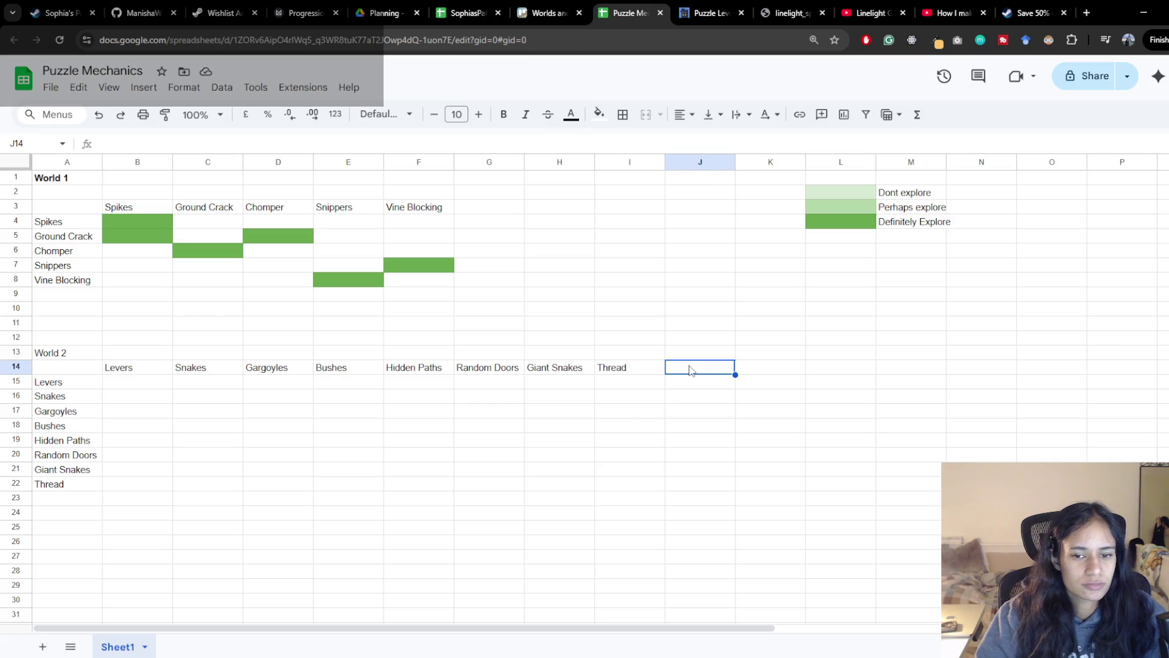
pyautogui.write("Medusa's Gaze")
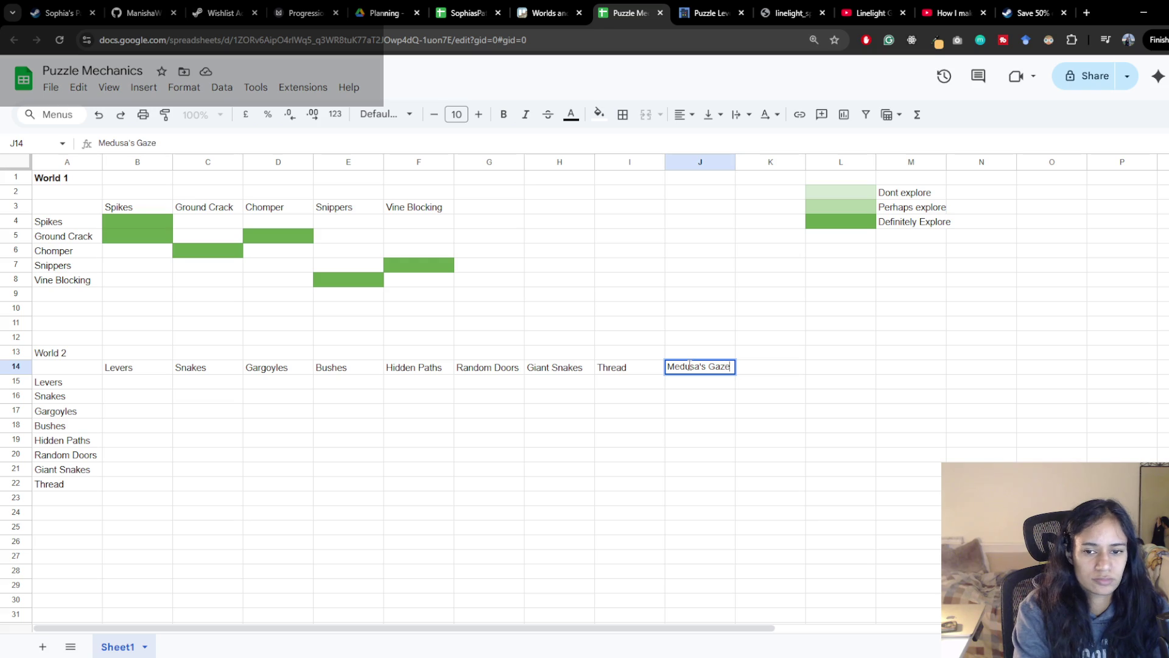
# Commit Medusa's Gaze in J14 and paste it into A23 as the matching row label
pyautogui.press('Tab')
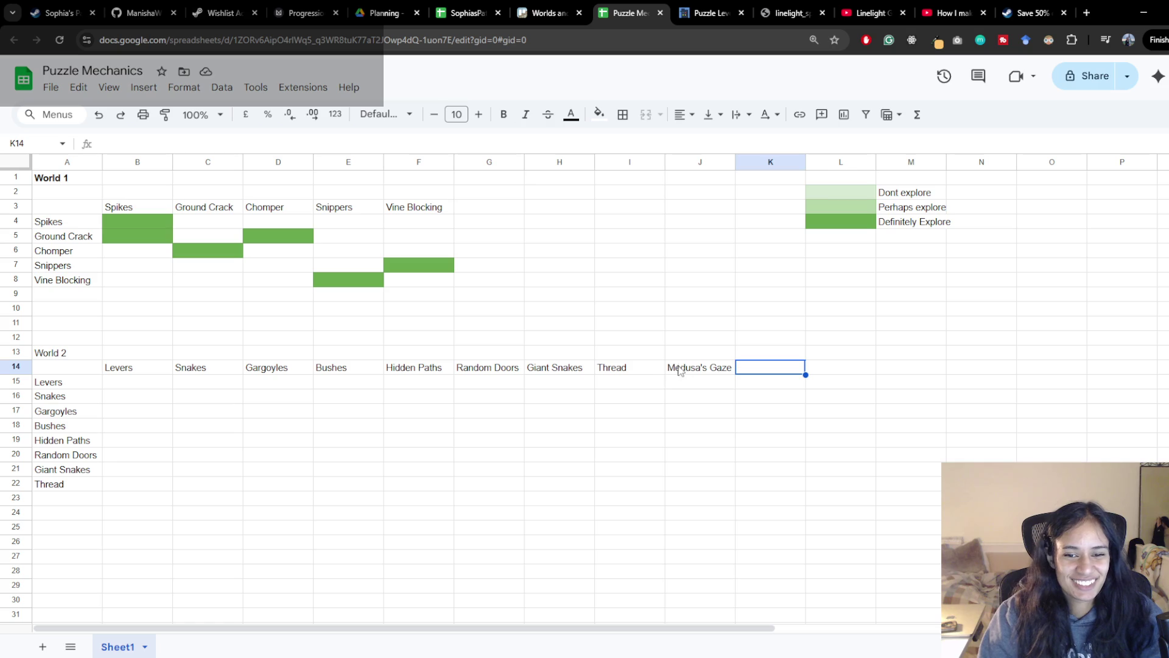
pyautogui.click(699, 367)
pyautogui.click(66, 498)
pyautogui.write("Medusa's Gaze")
pyautogui.click(749, 370)
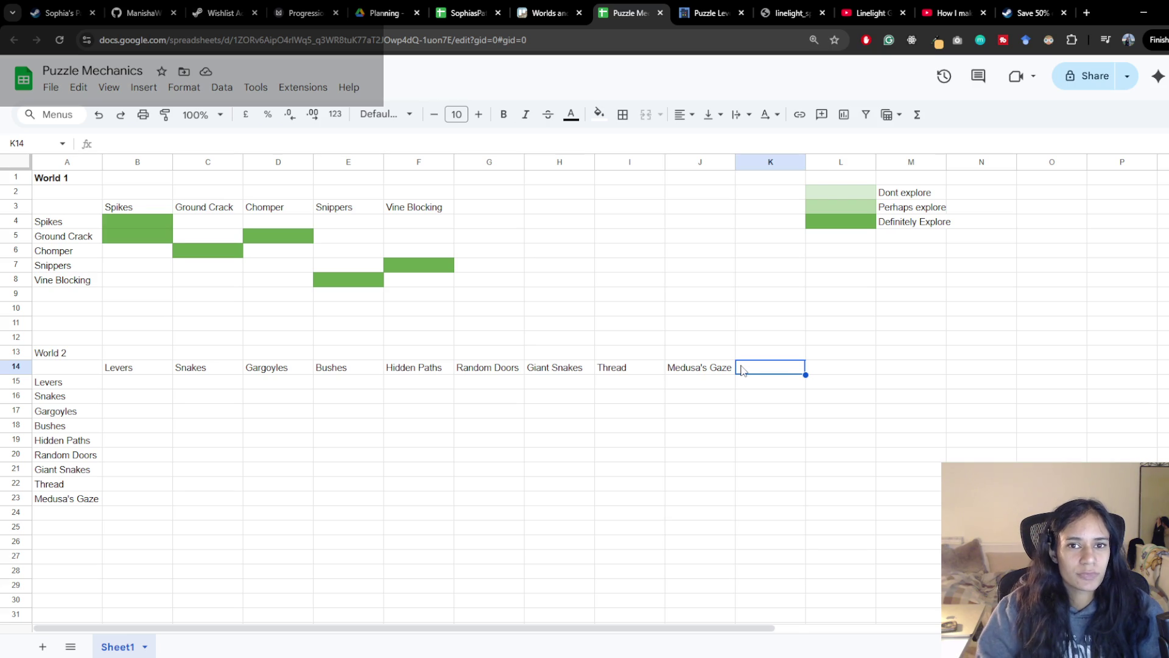
# Check the strategies article and Trello checklist, then return to the Puzzle Mechanics sheet
pyautogui.hotkey('ctrl', 'Tab')
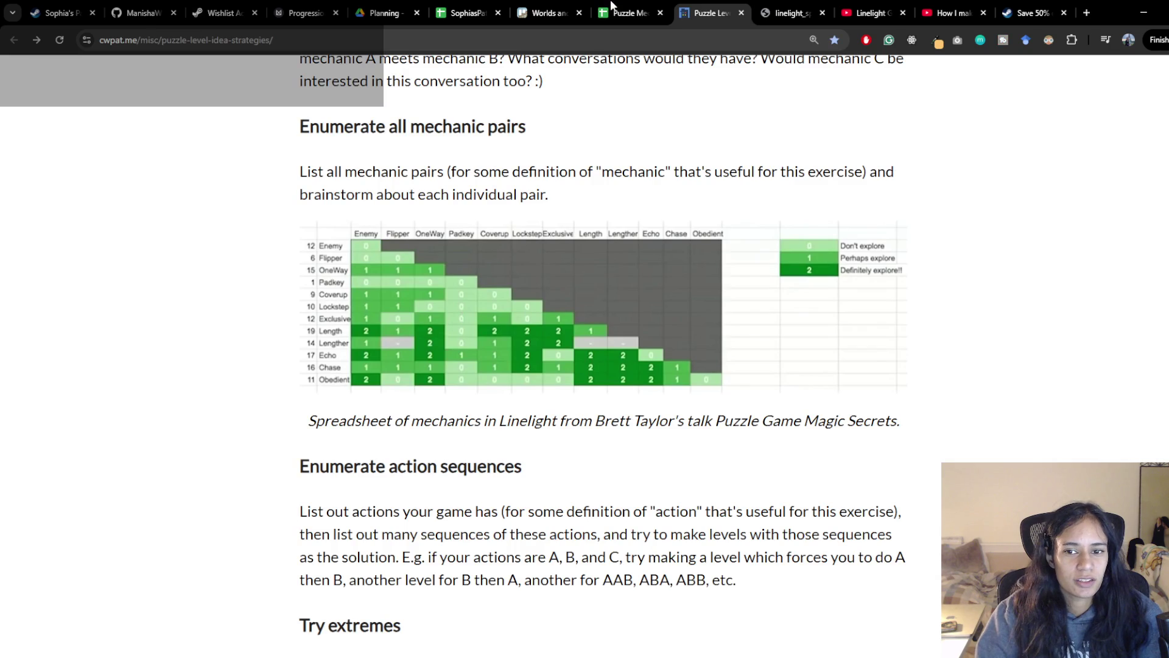
pyautogui.click(626, 12)
pyautogui.click(548, 12)
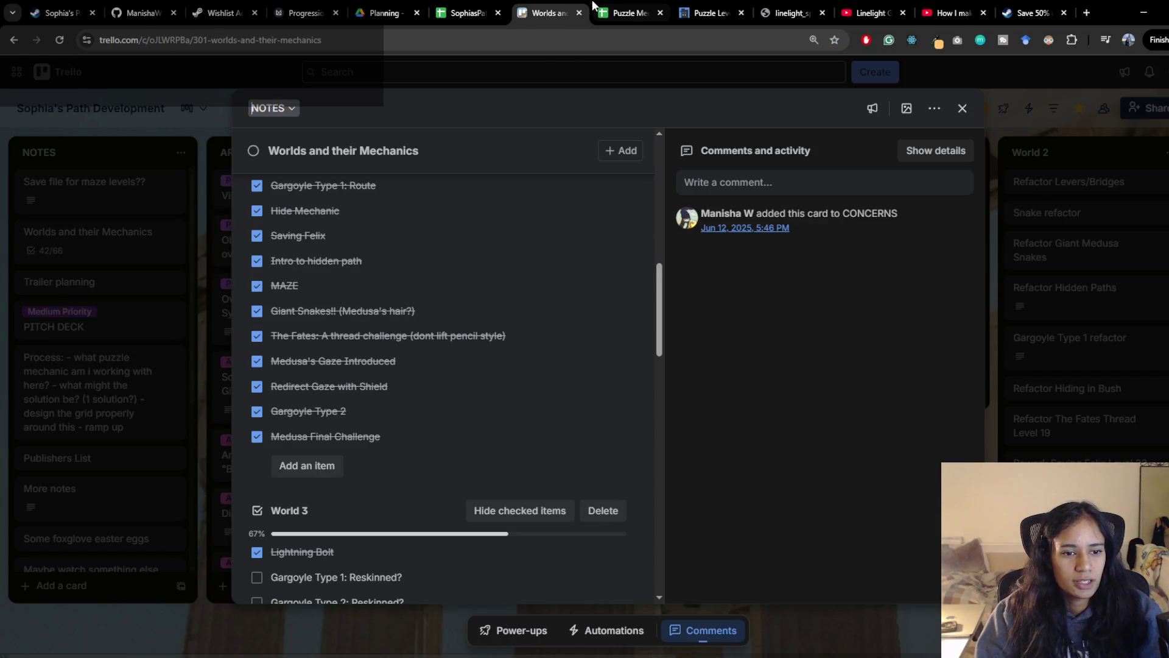
pyautogui.click(629, 12)
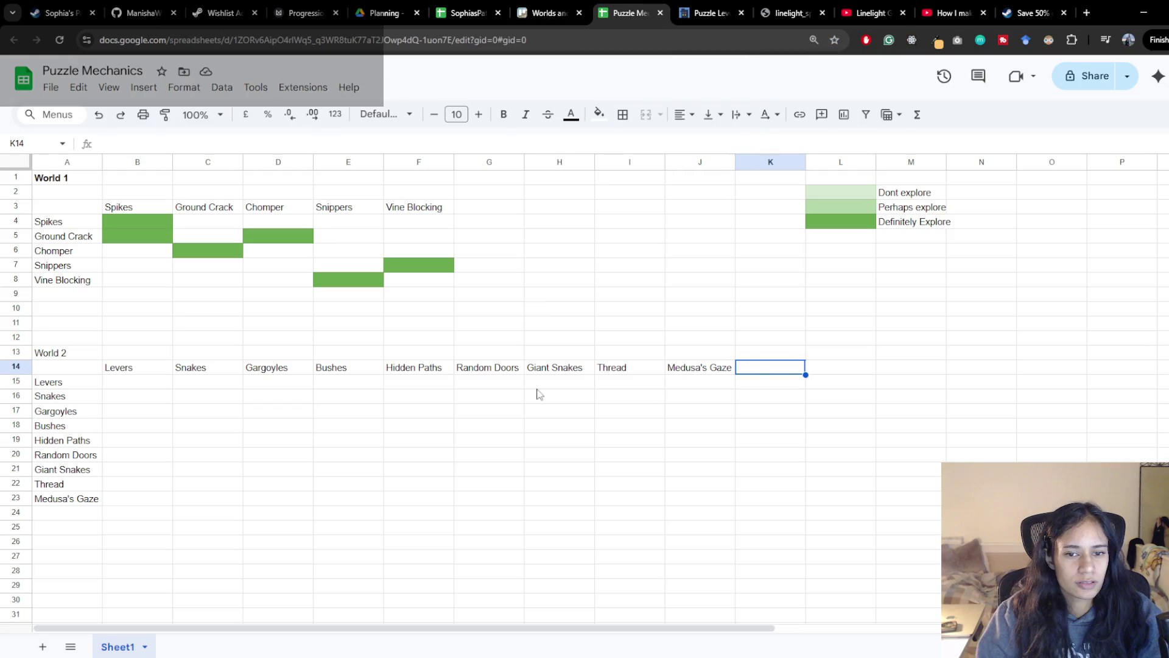
# Enter Shield in K14 and A24, verify both labels, and select the Medusa's Gaze–Shield pairing cell
pyautogui.click(757, 372)
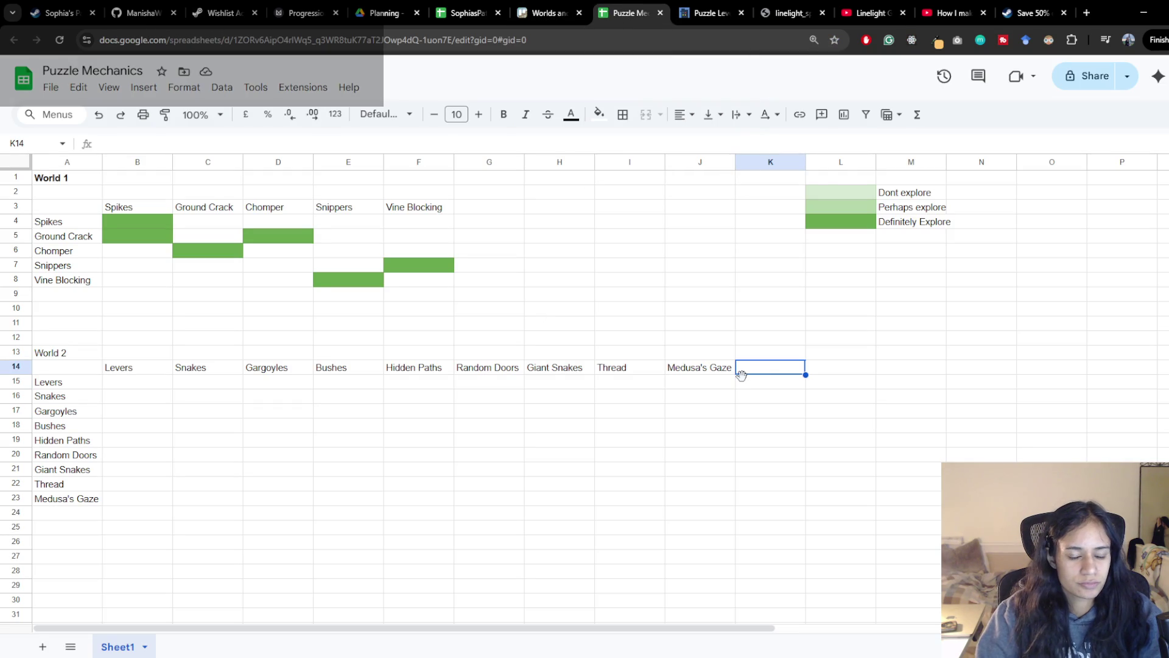
pyautogui.write('Shield')
pyautogui.press('Return')
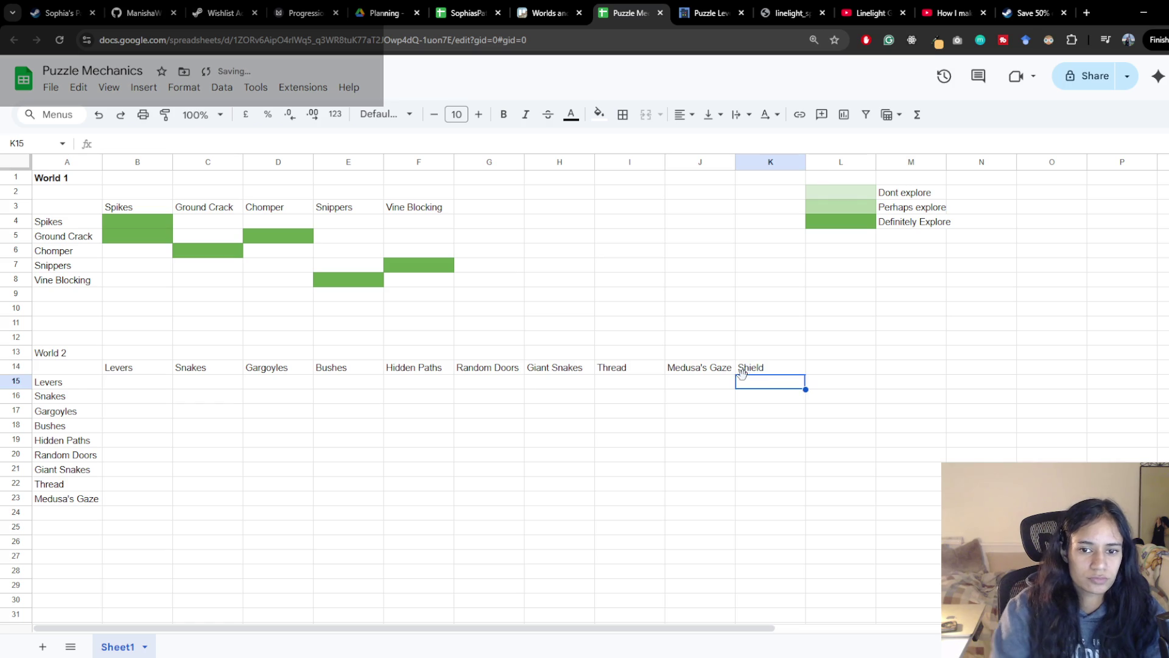
pyautogui.click(66, 511)
pyautogui.write('Shield')
pyautogui.press('Return')
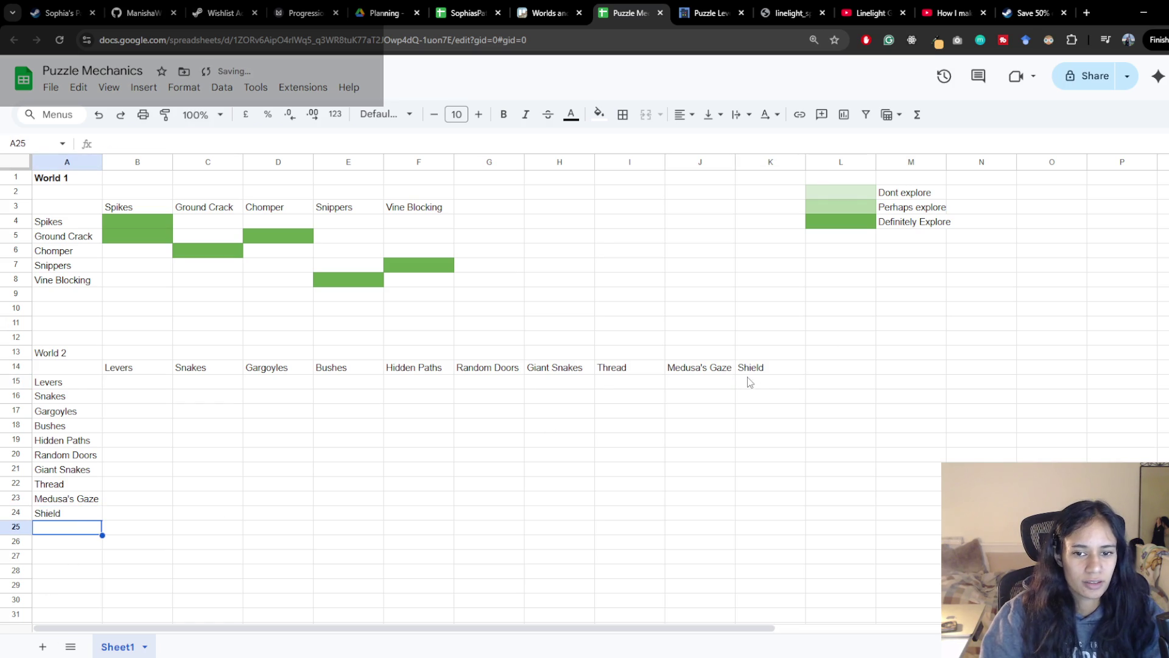
pyautogui.click(767, 367)
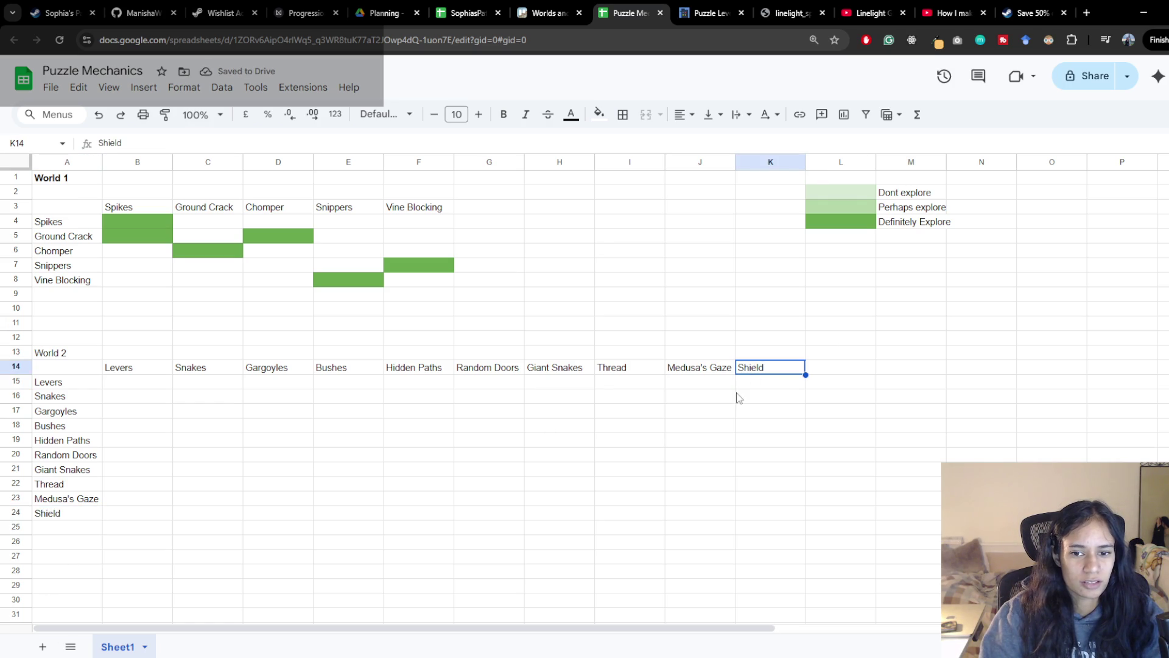
pyautogui.click(95, 500)
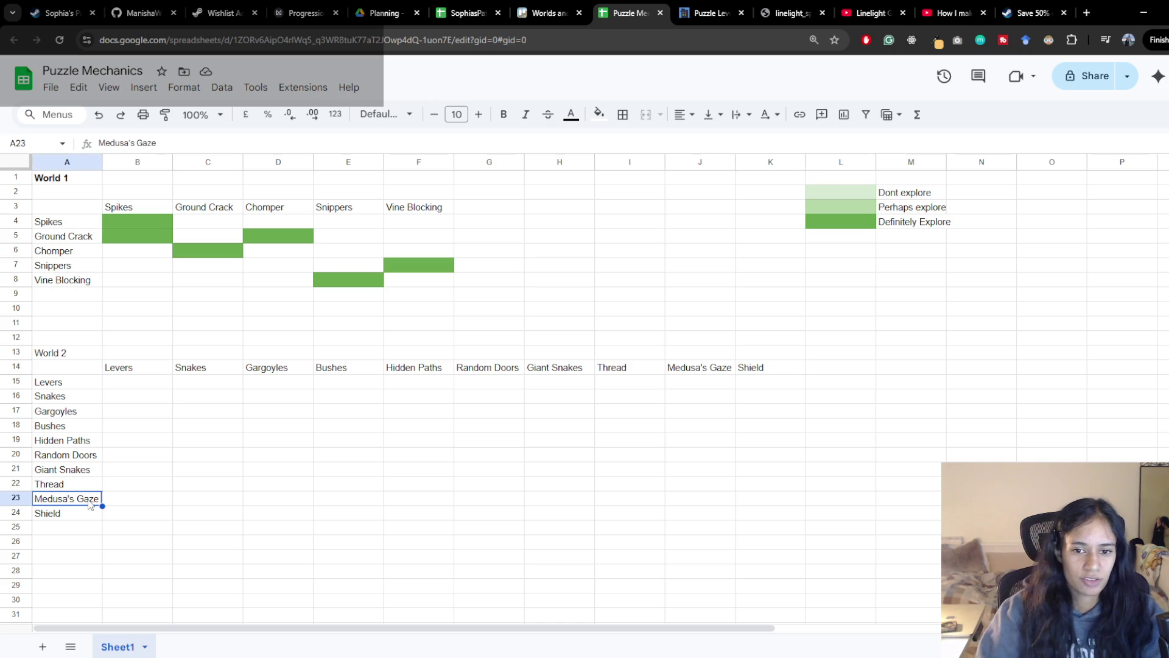
pyautogui.click(753, 503)
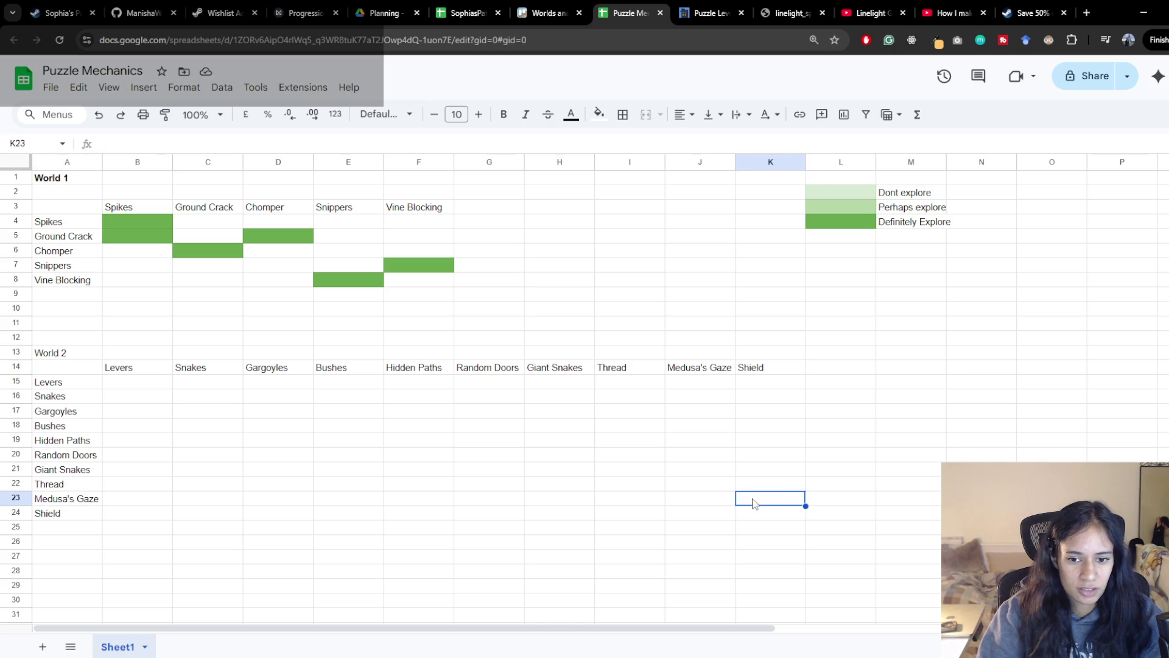
# Paint the green fill from F7 onto K23 and then J24 for the Medusa's Gaze–Shield pair
pyautogui.click(418, 267)
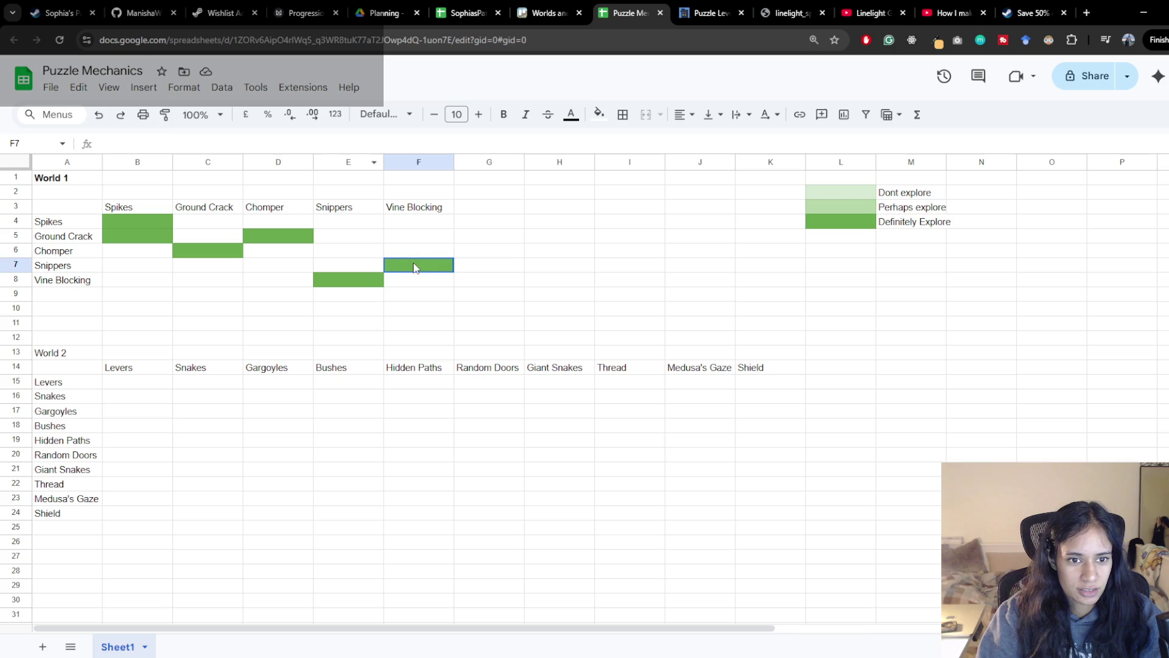
pyautogui.click(166, 114)
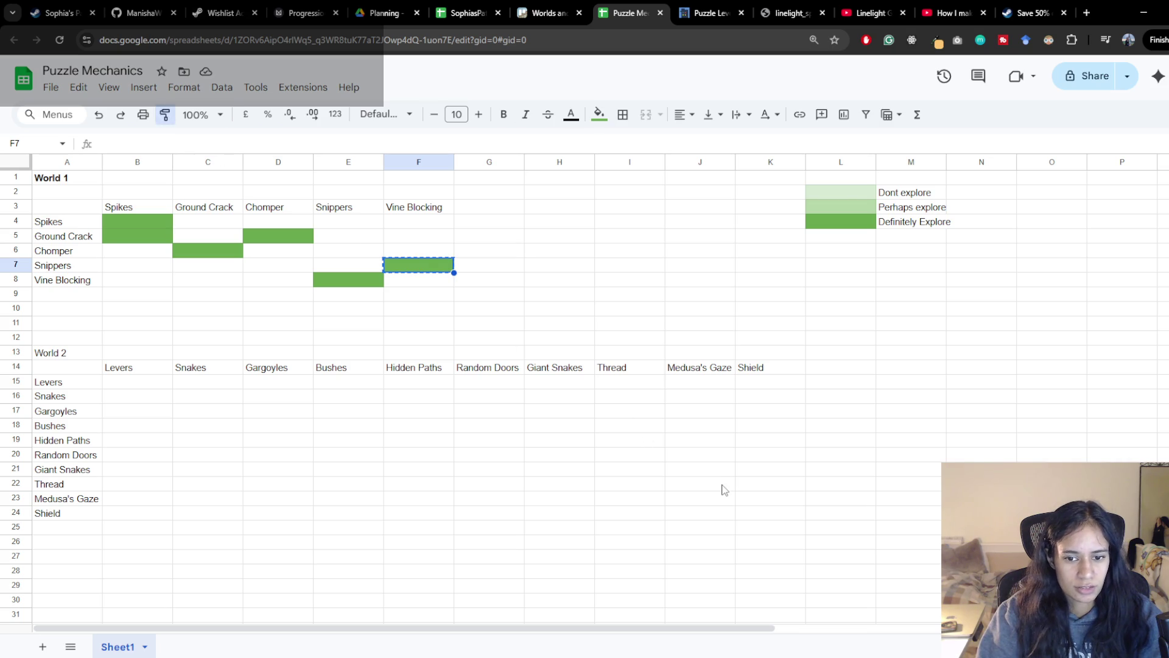
pyautogui.click(753, 503)
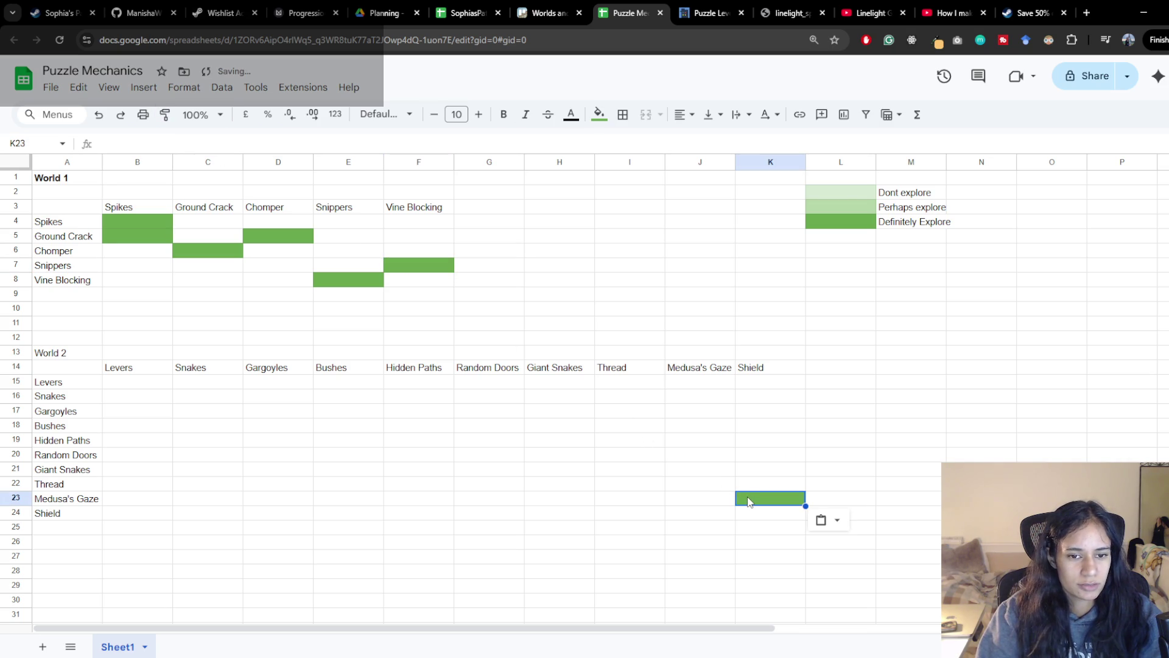
pyautogui.click(166, 114)
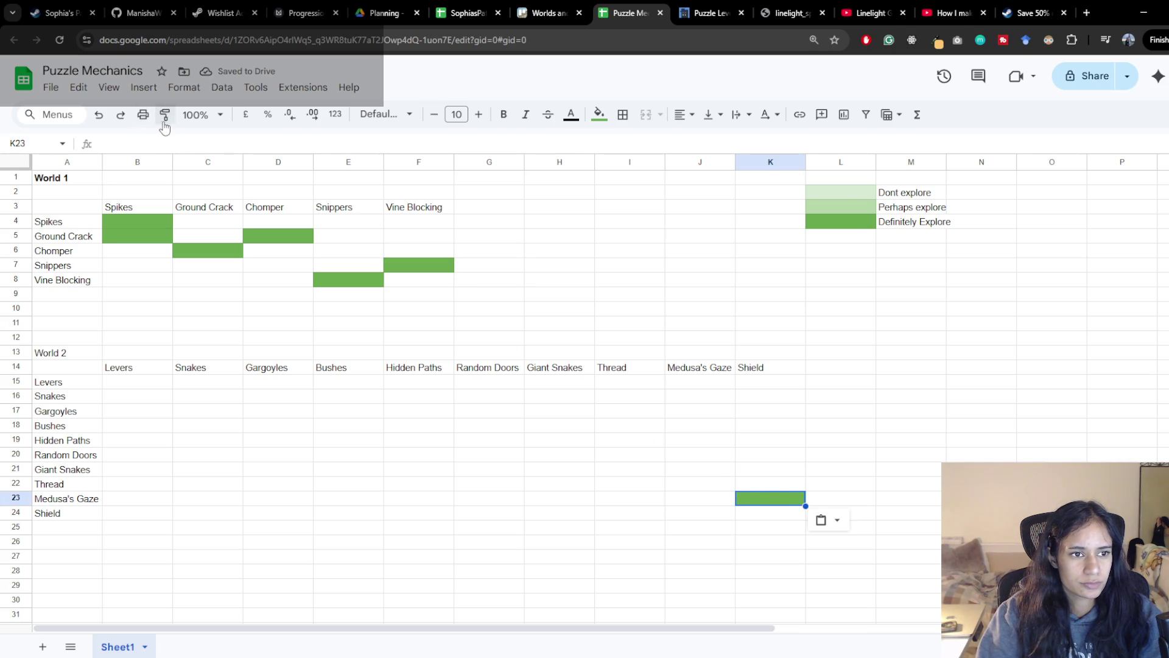
pyautogui.click(700, 513)
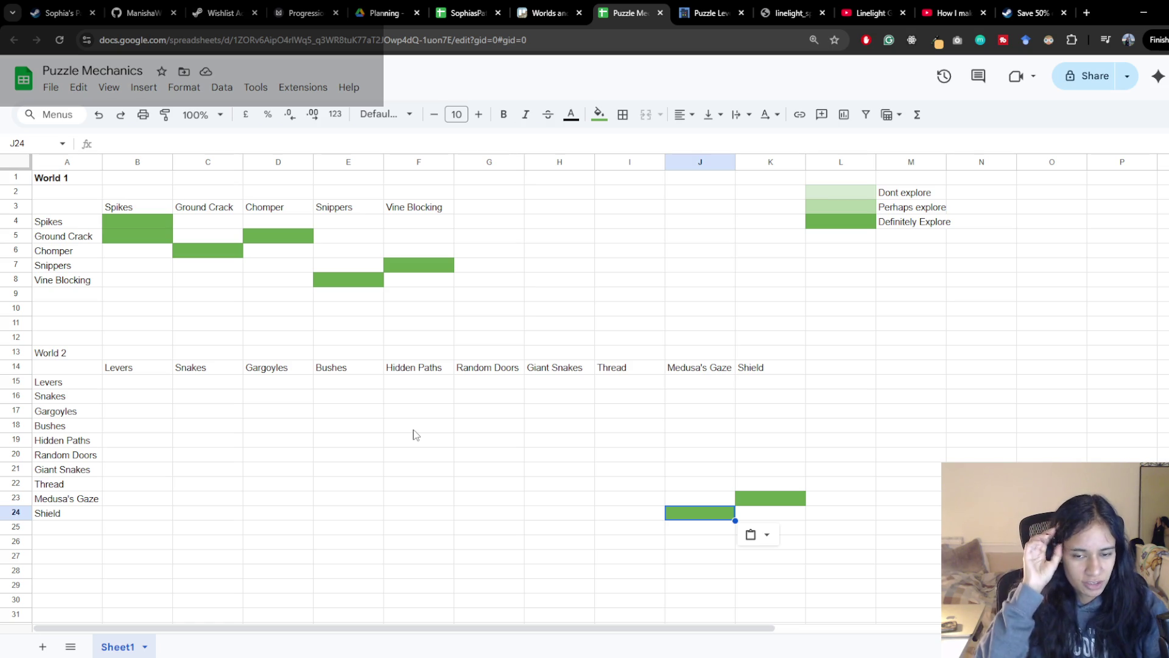
# Enter Temple statue panels in G3, paste it into A9, and widen column G to fit
pyautogui.click(492, 210)
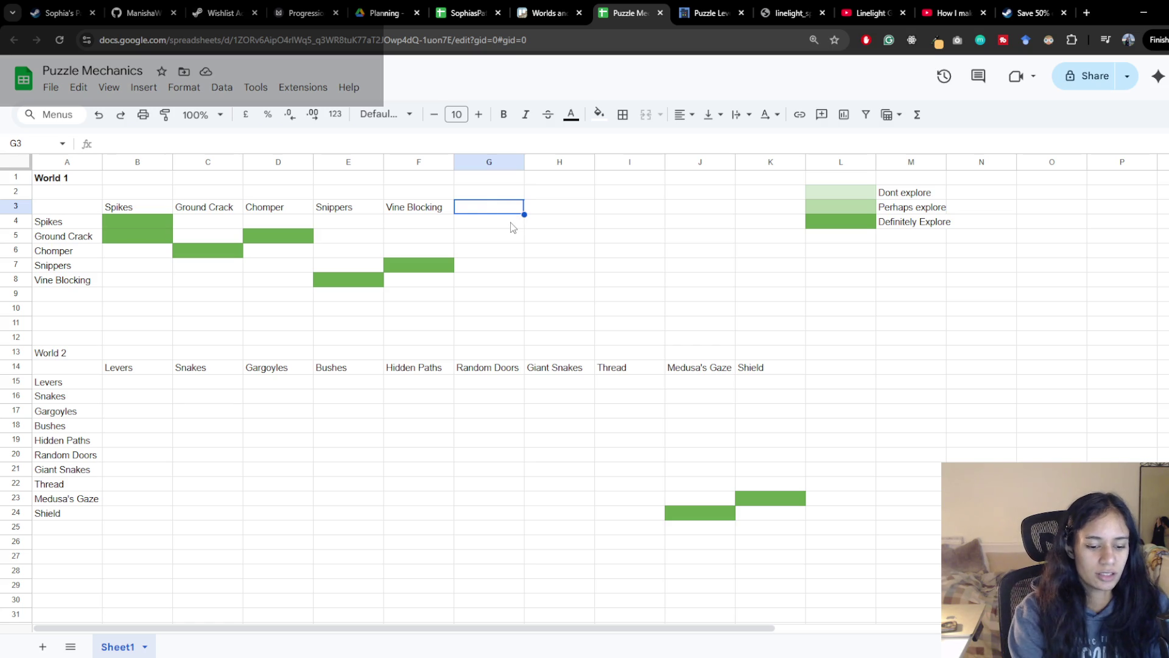
pyautogui.write('Th')
pyautogui.press('BackSpace')
pyautogui.press('BackSpace')
pyautogui.write('Temple sat')
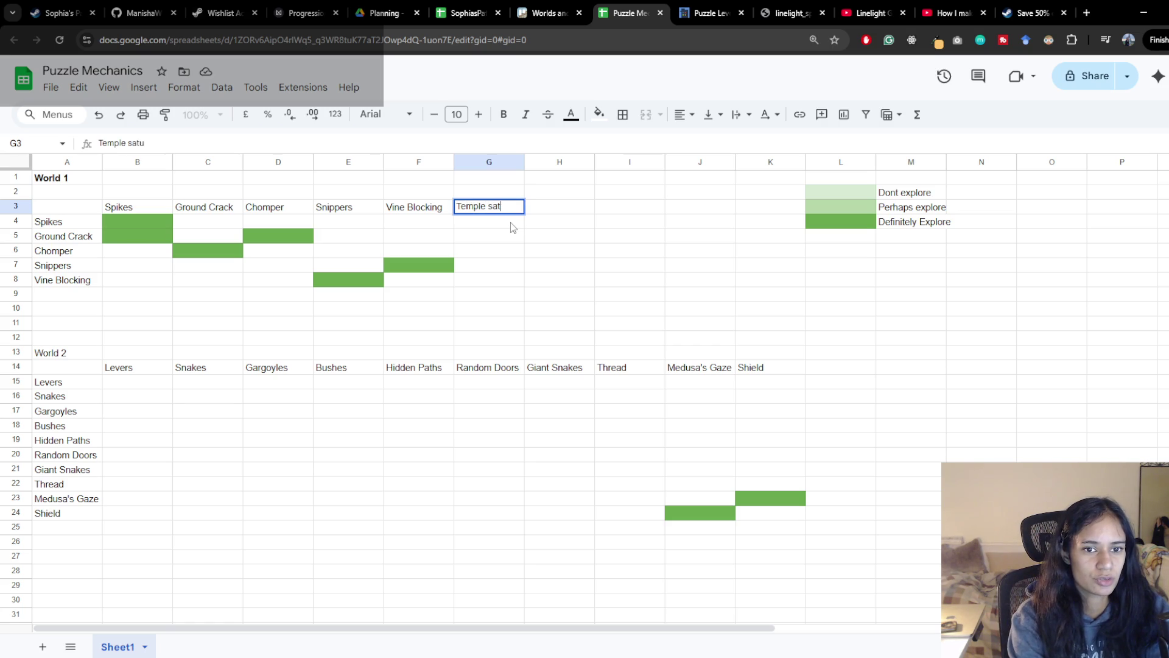
pyautogui.press('BackSpace')
pyautogui.press('BackSpace')
pyautogui.write('tatue ')
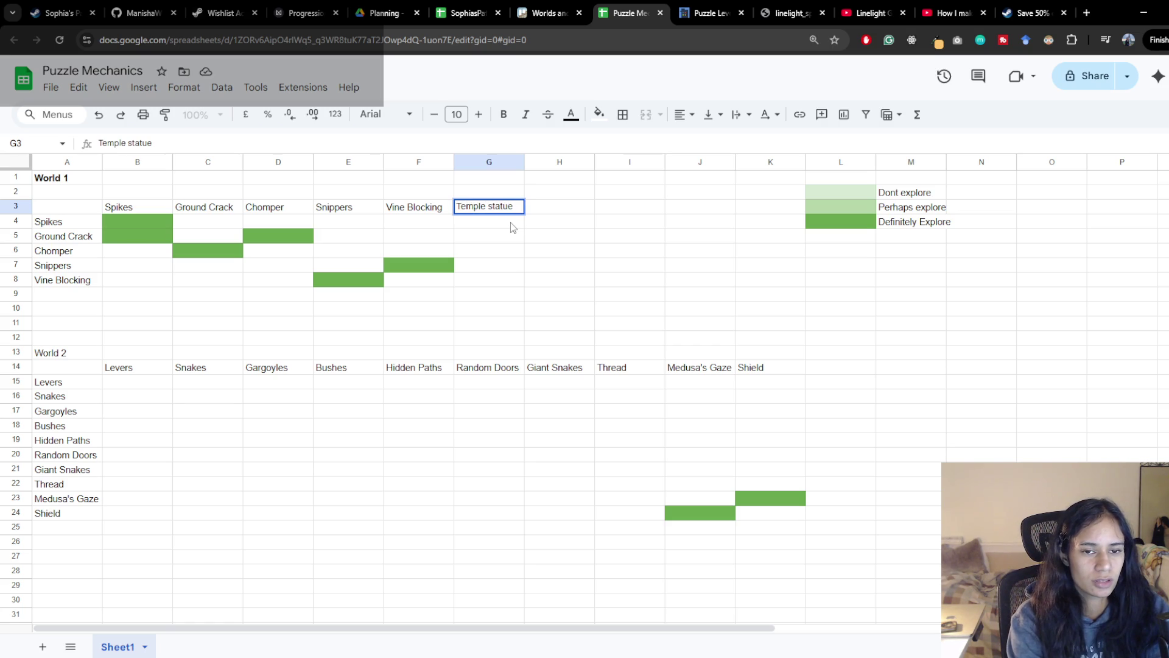
pyautogui.write('changing')
pyautogui.press('BackSpace')
pyautogui.press('BackSpace')
pyautogui.press('BackSpace')
pyautogui.press('BackSpace')
pyautogui.press('BackSpace')
pyautogui.press('BackSpace')
pyautogui.write('panels')
pyautogui.press('Return')
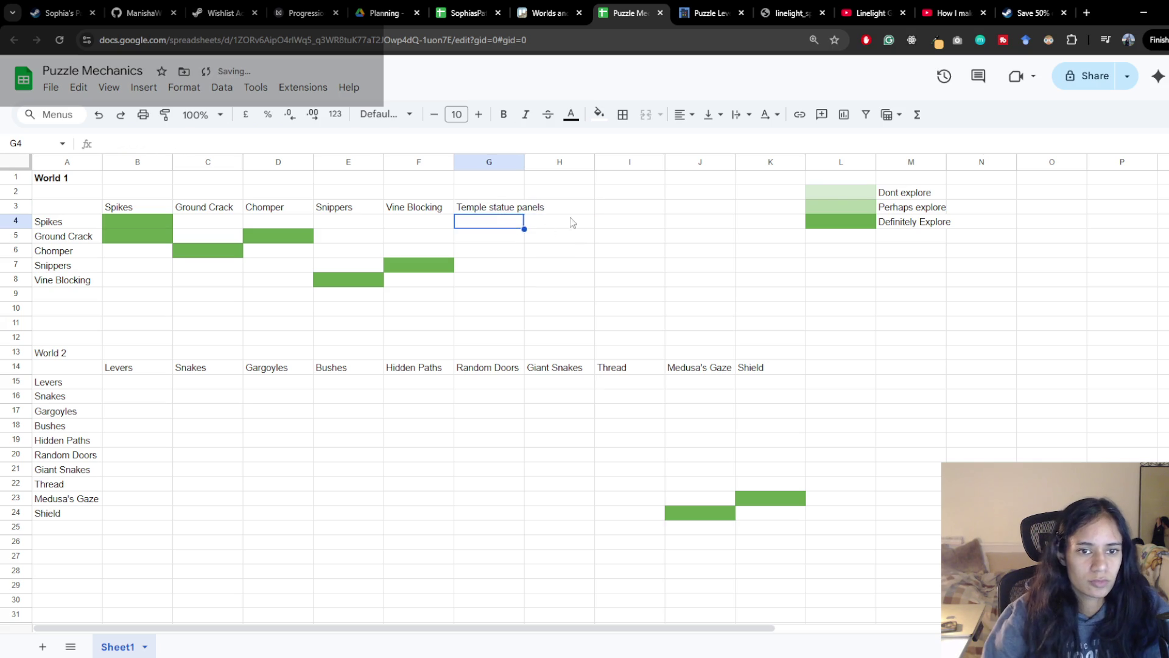
pyautogui.click(57, 294)
pyautogui.hotkey('ctrl', 'v')
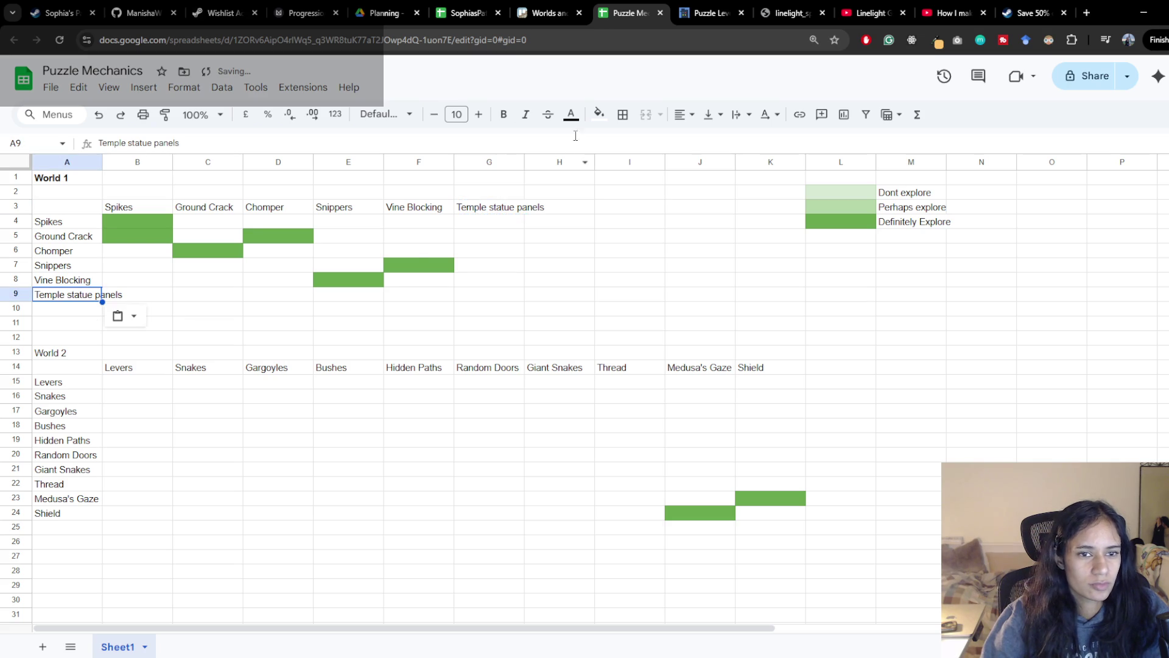
pyautogui.moveTo(524, 162); pyautogui.dragTo(561, 163)
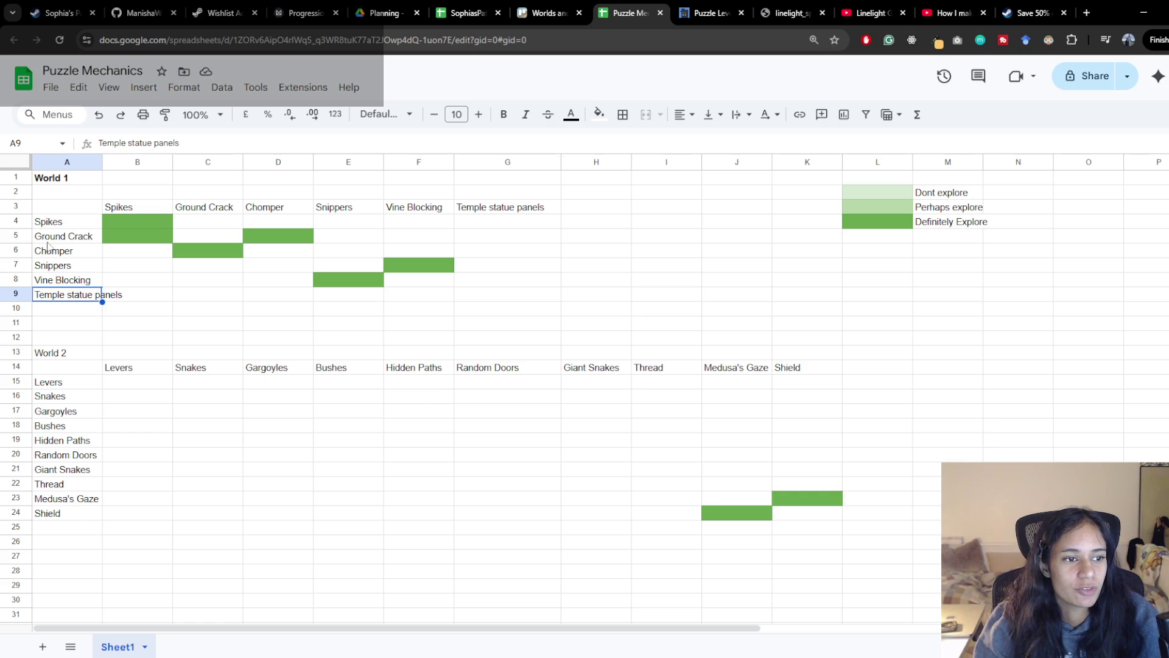
# Insert a row above Spikes and clear the green fill from its cell B4
pyautogui.rightClick(15, 221)
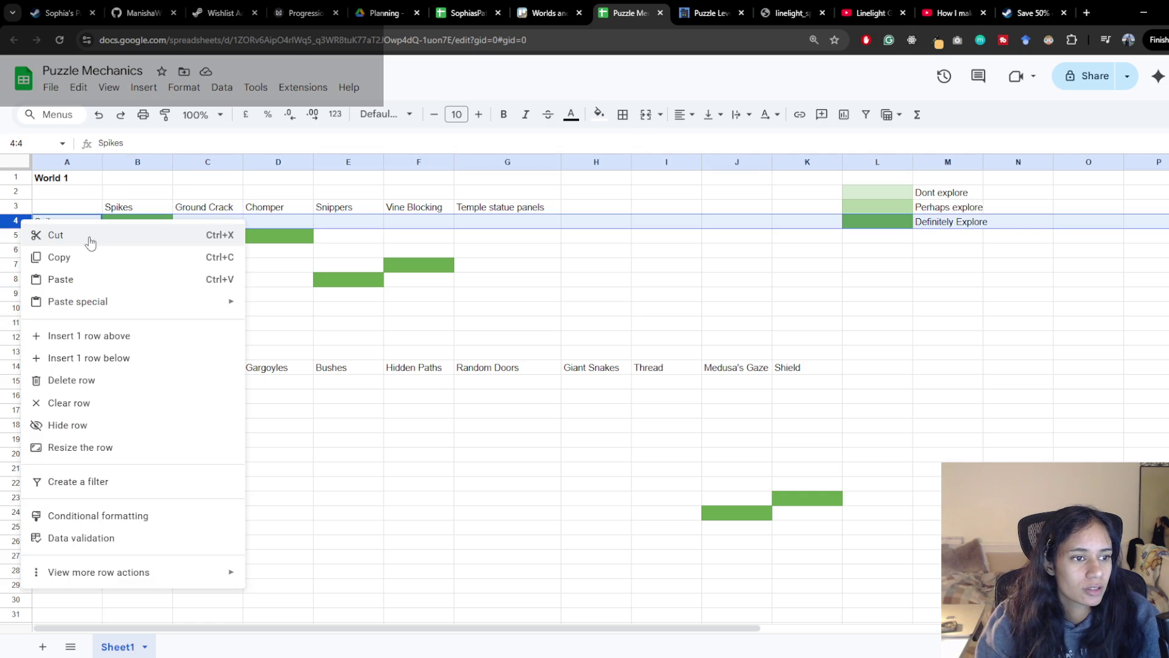
pyautogui.click(89, 336)
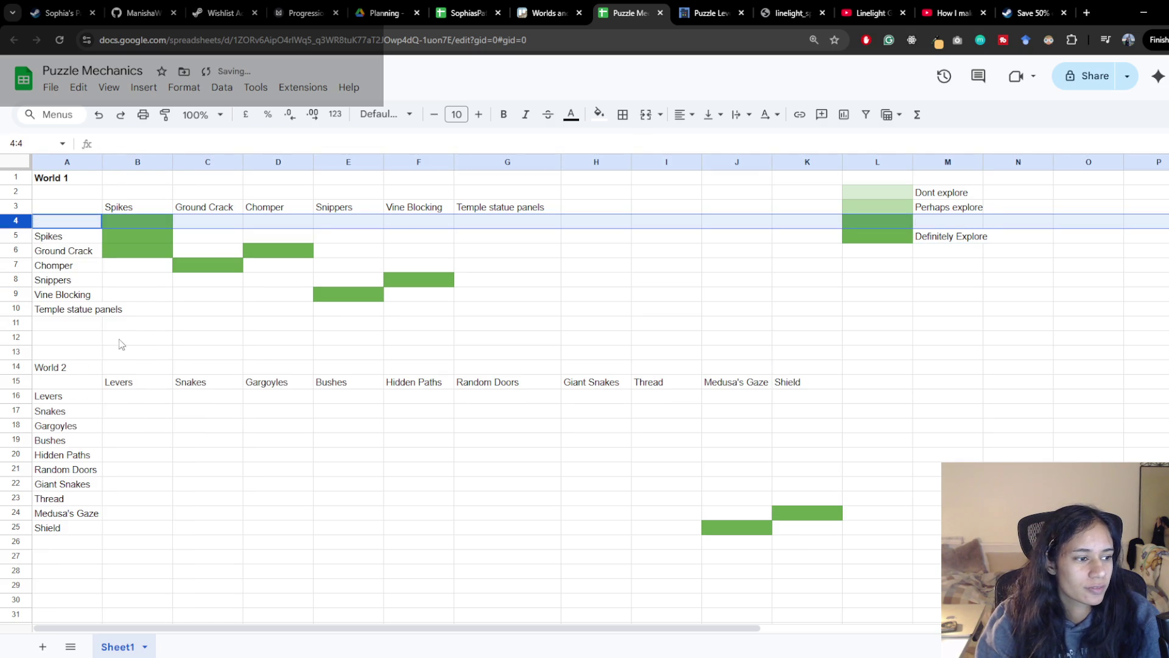
pyautogui.click(68, 221)
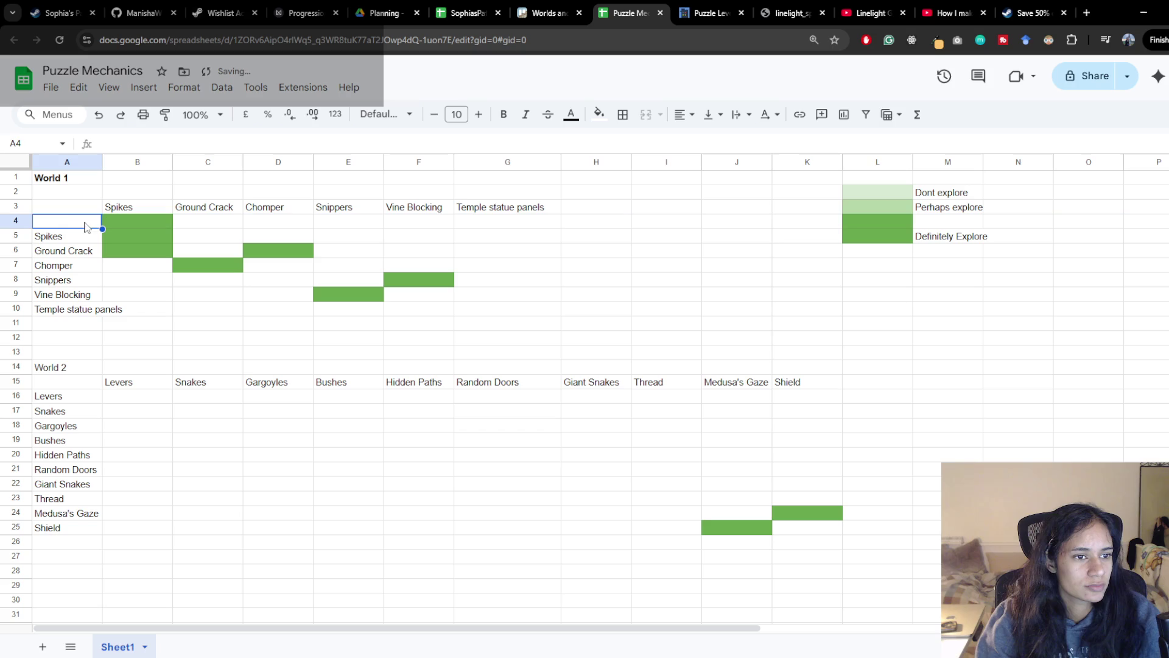
pyautogui.click(128, 221)
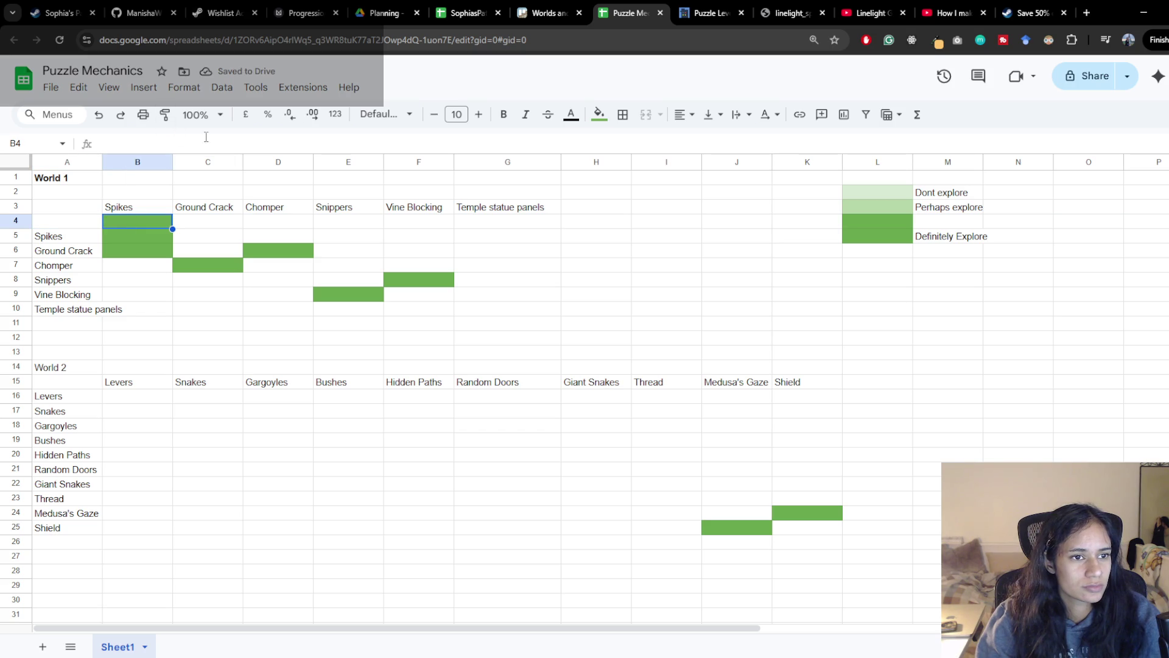
pyautogui.click(599, 114)
pyautogui.click(635, 143)
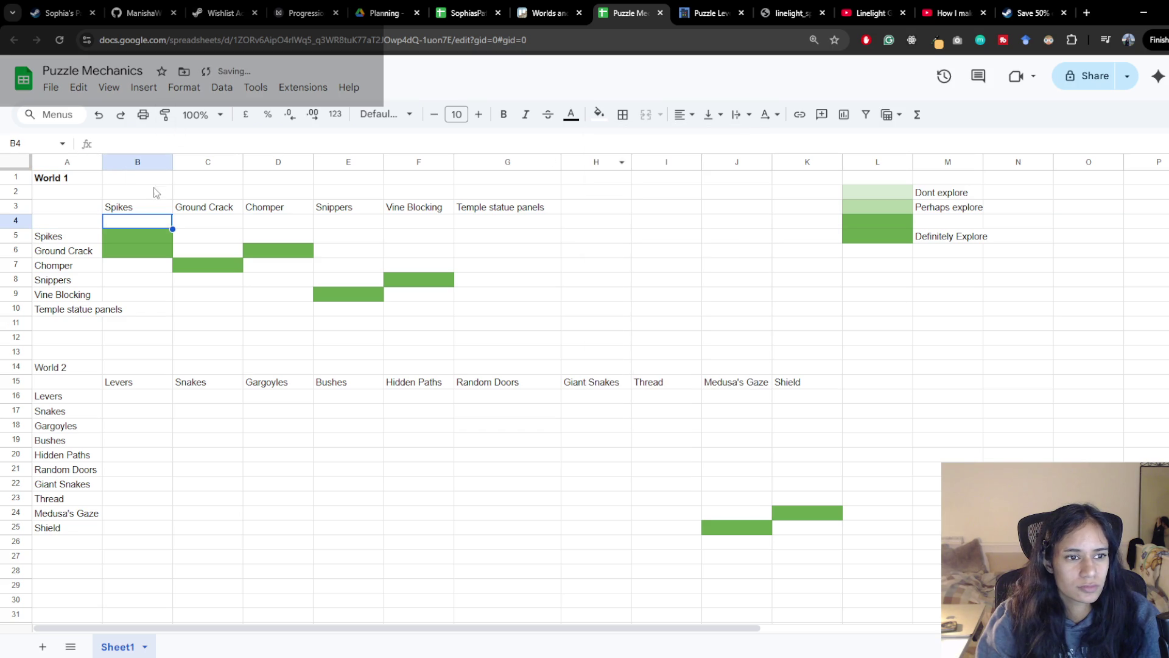
# Label the new row Movement in A4
pyautogui.press('Left')
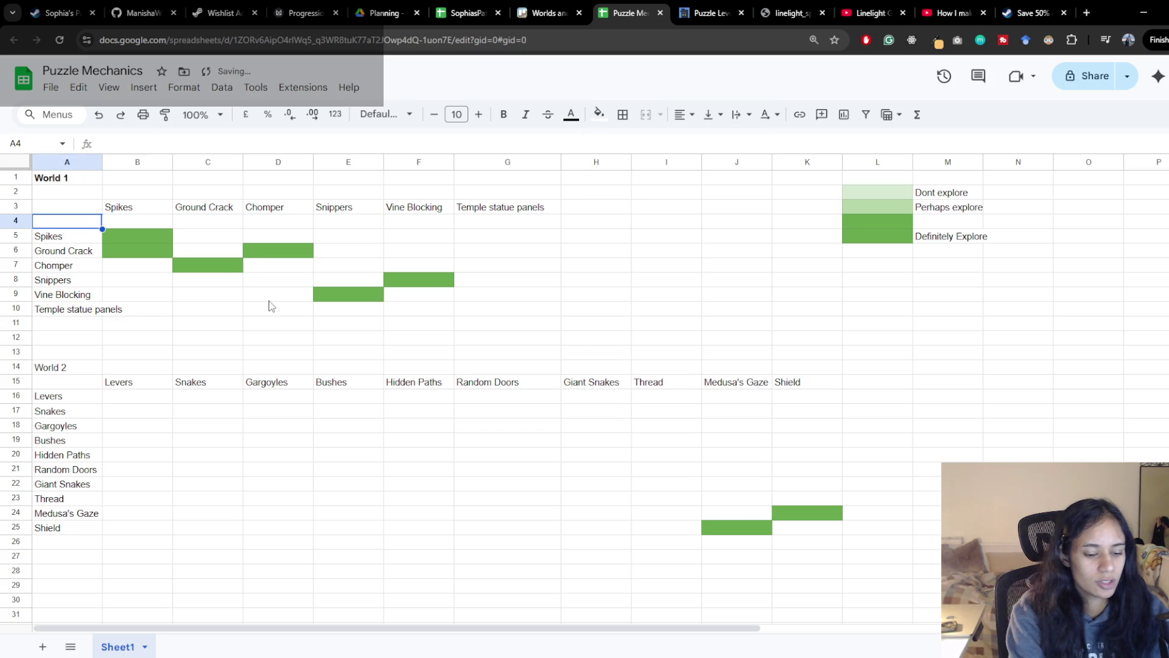
pyautogui.write('Movement')
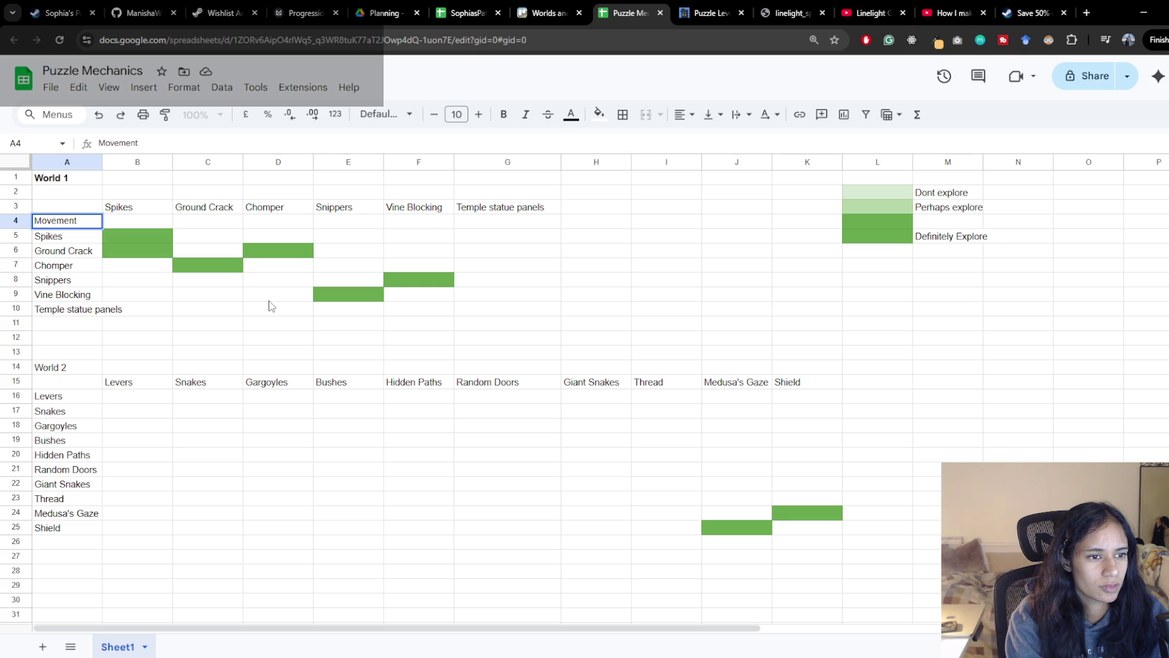
pyautogui.press('Return')
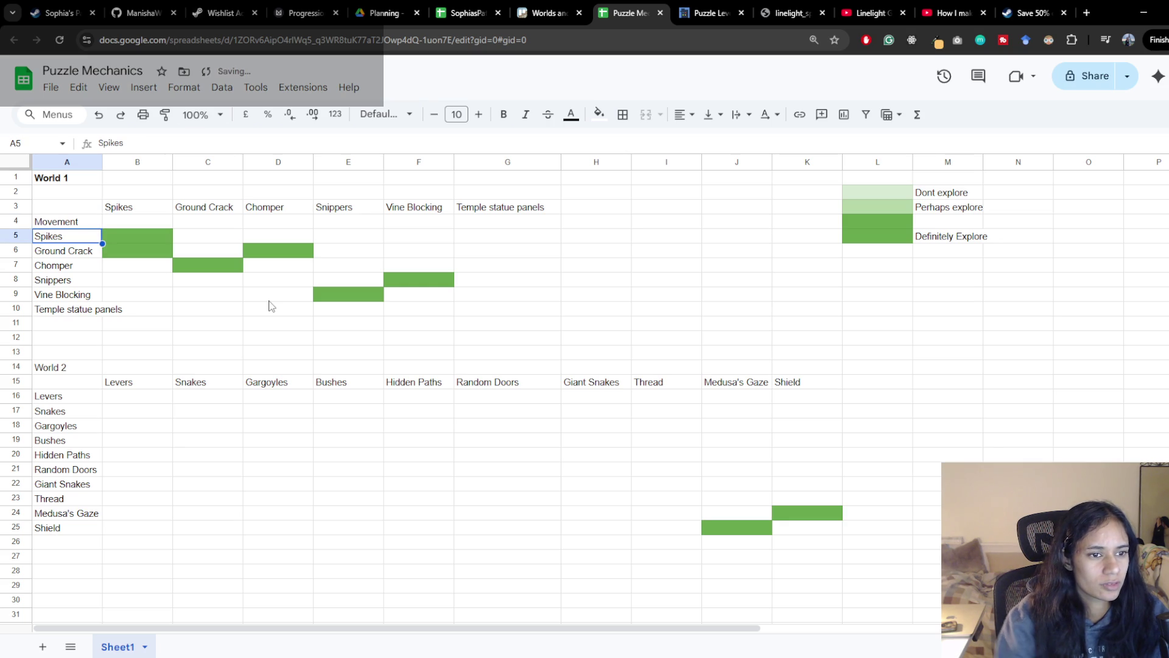
pyautogui.rightClick(137, 163)
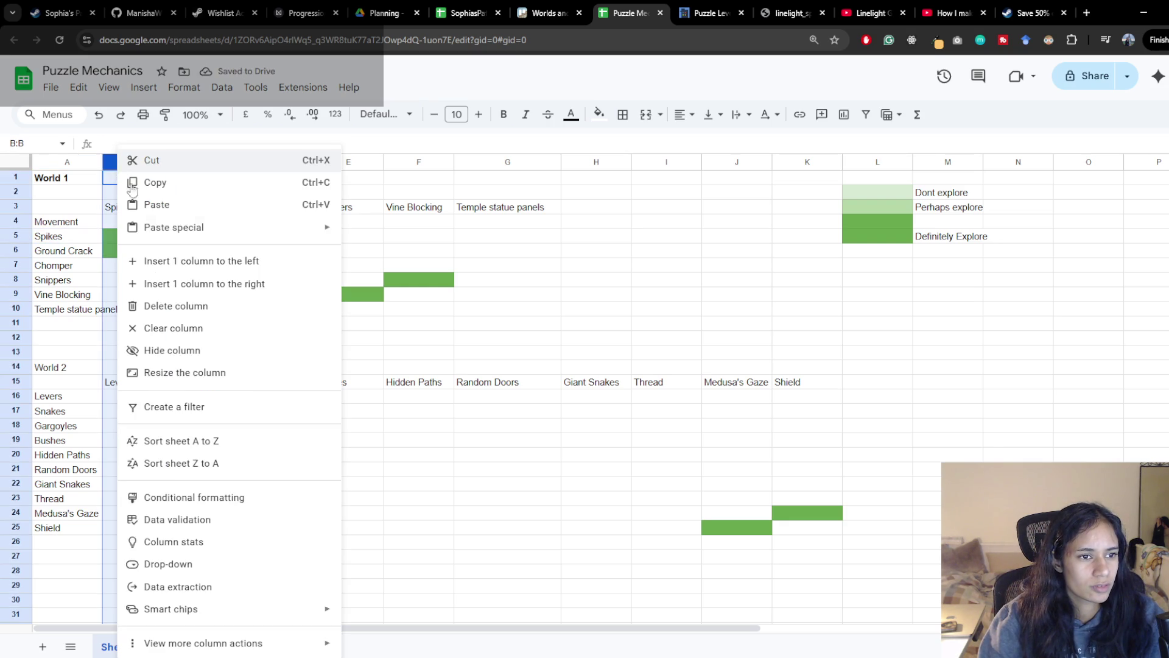
# Insert a column before Spikes, clear the green fill from B4:B6 and label it Movement in B3
pyautogui.click(213, 266)
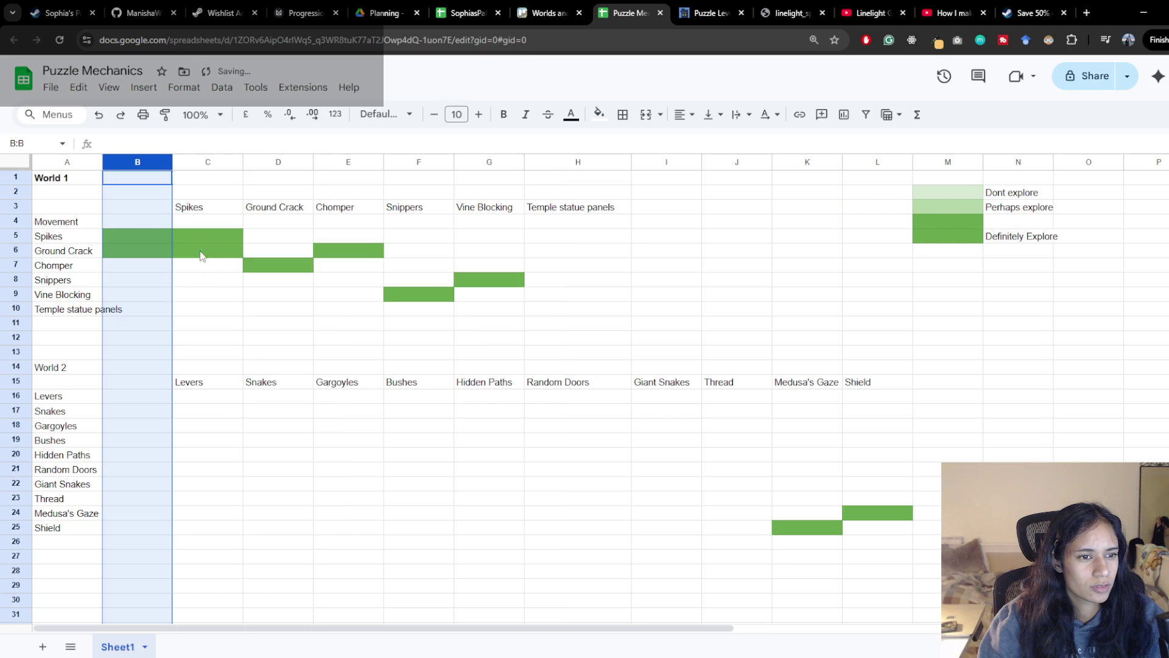
pyautogui.moveTo(137, 222); pyautogui.dragTo(137, 250)
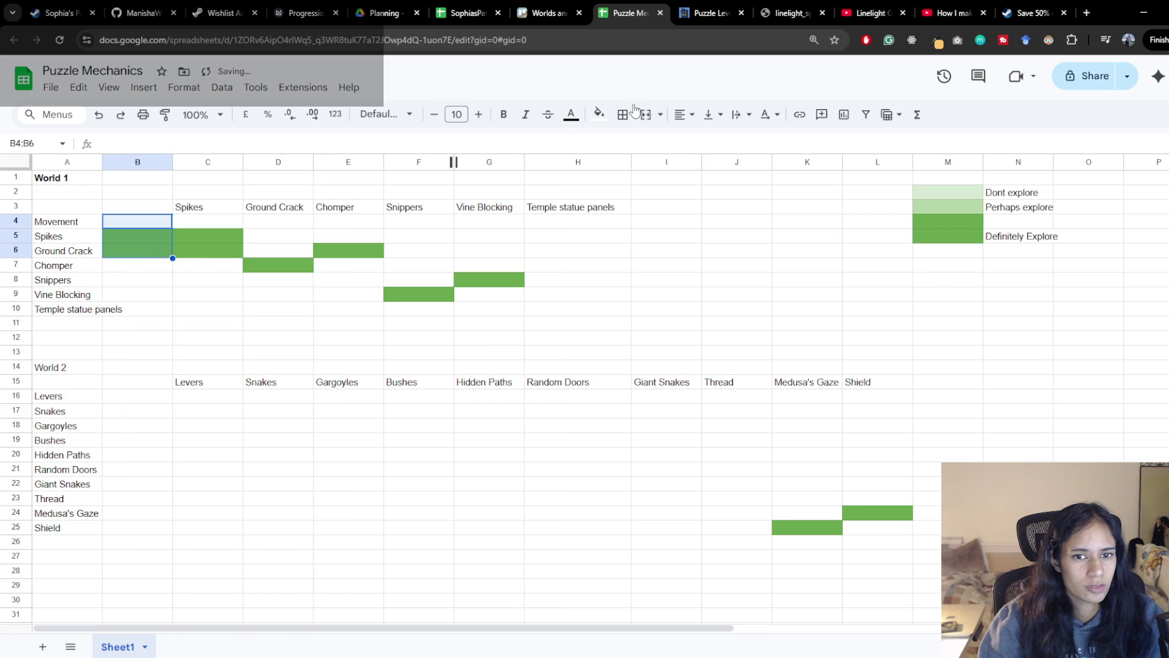
pyautogui.click(606, 119)
pyautogui.click(624, 146)
pyautogui.click(137, 207)
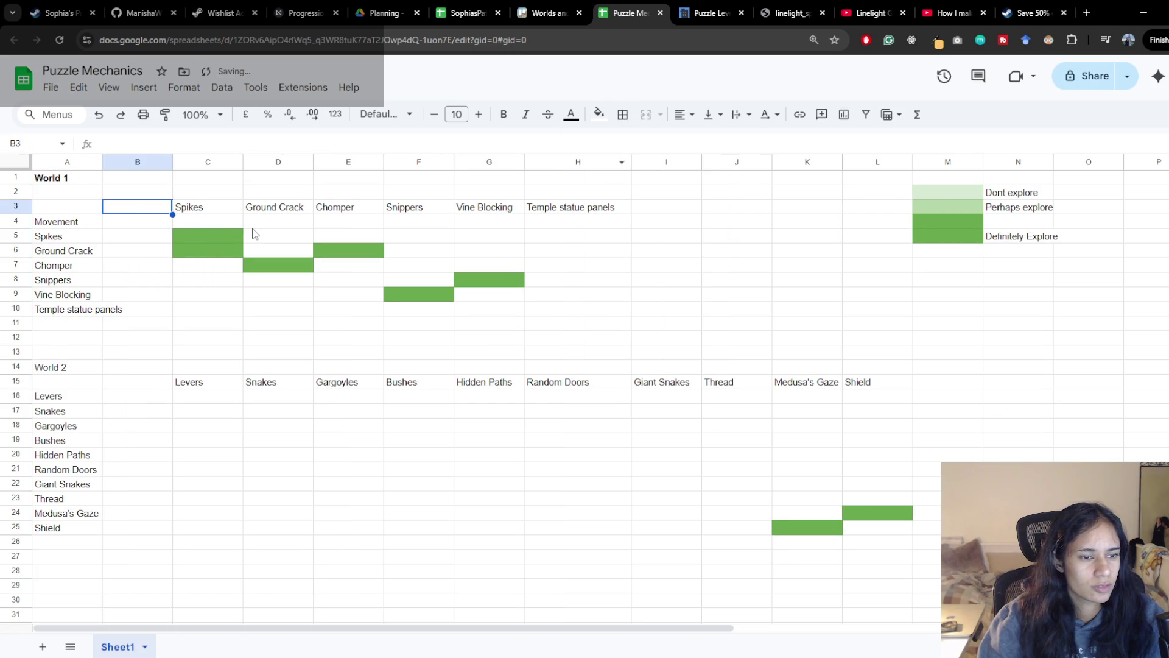
pyautogui.write('Mo')
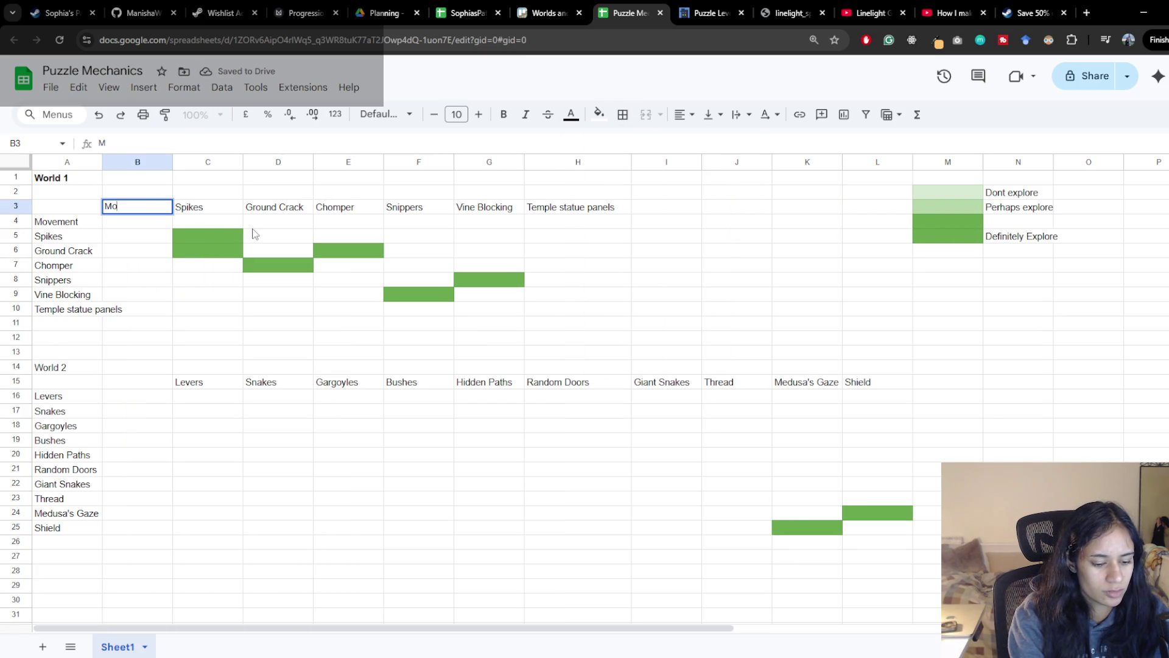
pyautogui.write('vement')
pyautogui.press('Return')
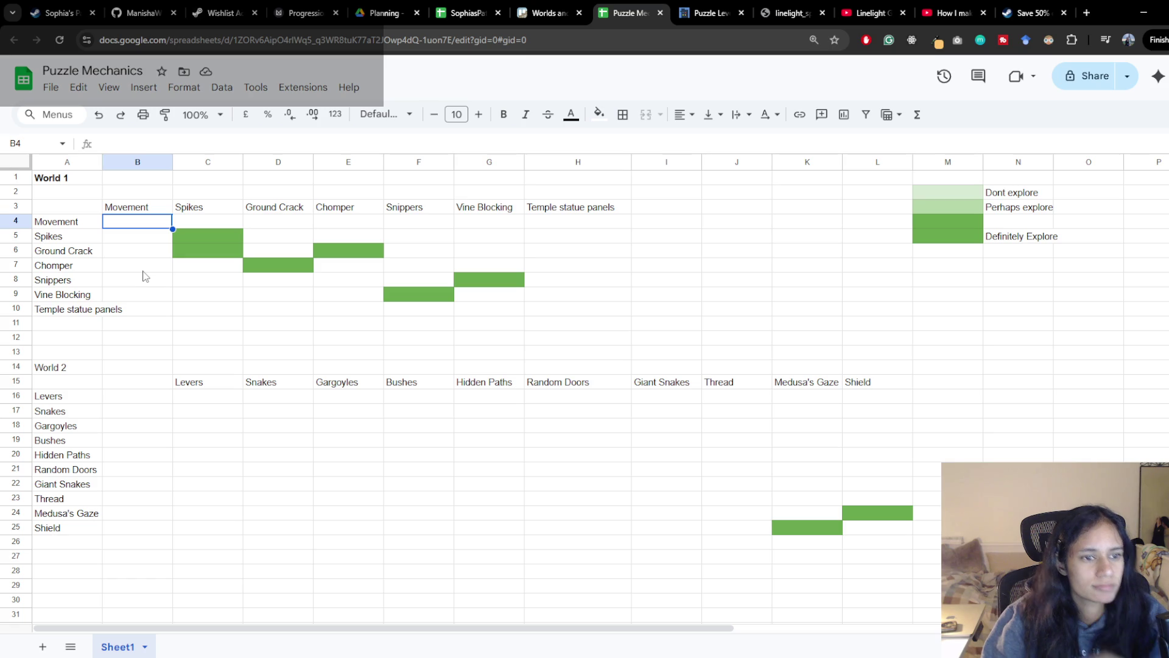
# Undo the Movement row and column changes so Spikes leads both axes again
pyautogui.press('Up')
pyautogui.press('Delete')
pyautogui.hotkey('ctrl', 'space')
pyautogui.hotkey('ctrl', 'alt', '-')
# Delete the inserted Movement row so the World 1 grid returns to its original layout
pyautogui.press('Down')
pyautogui.hotkey('shift', 'space')
pyautogui.hotkey('ctrl', 'alt', '-')
pyautogui.click(207, 338)
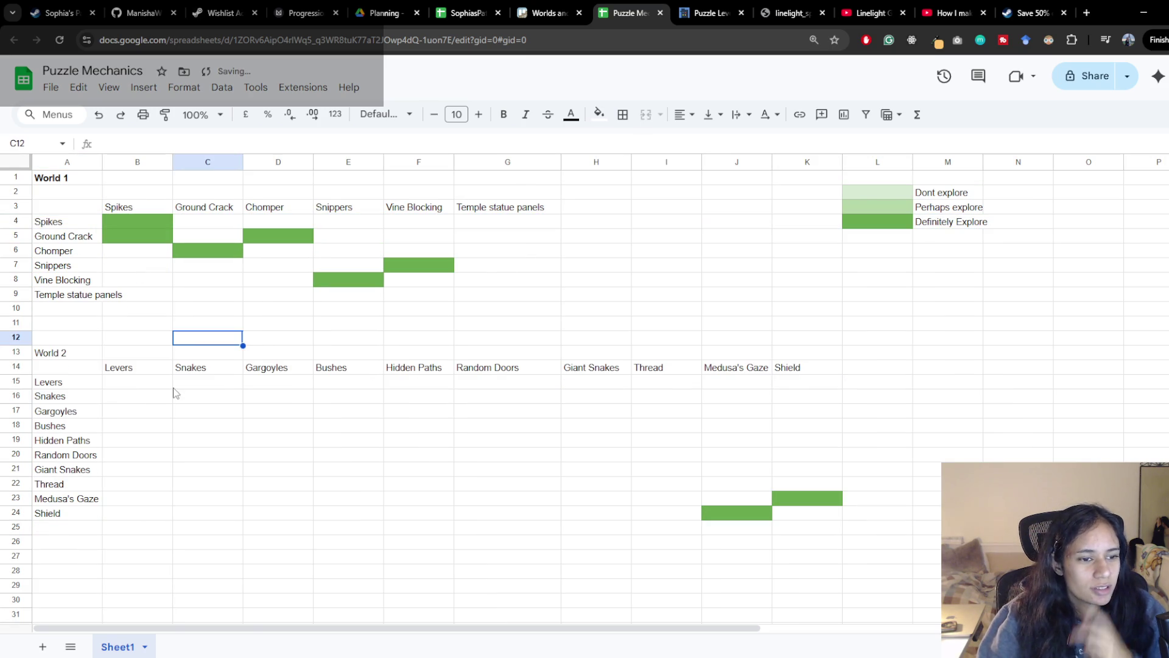
pyautogui.click(417, 384)
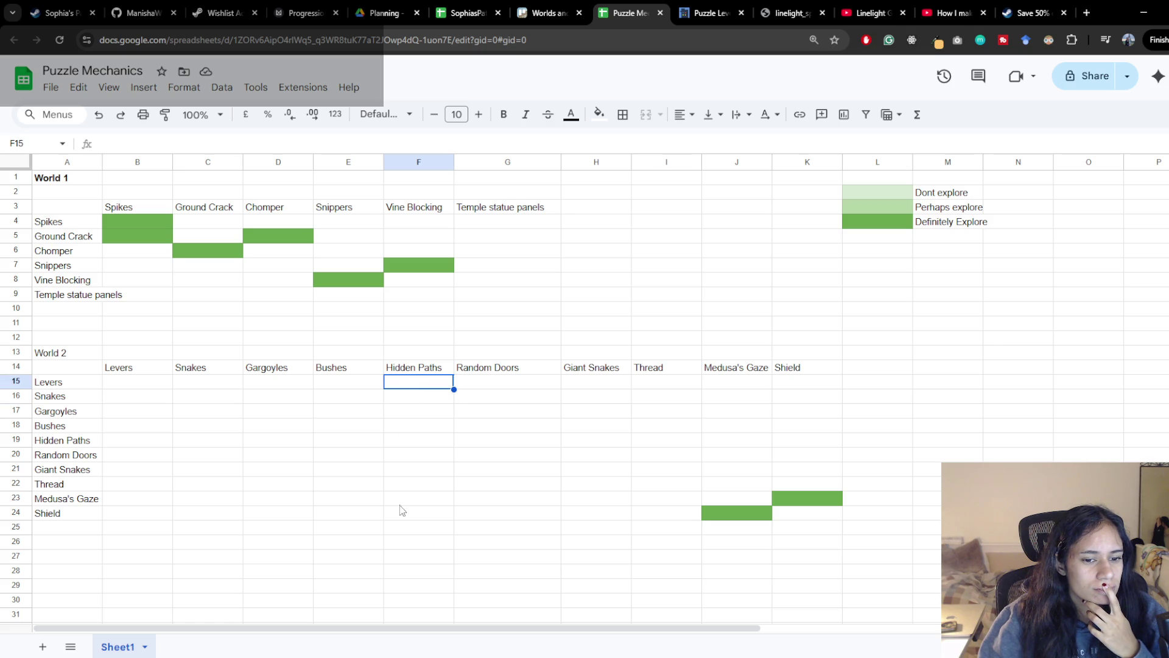
pyautogui.click(399, 527)
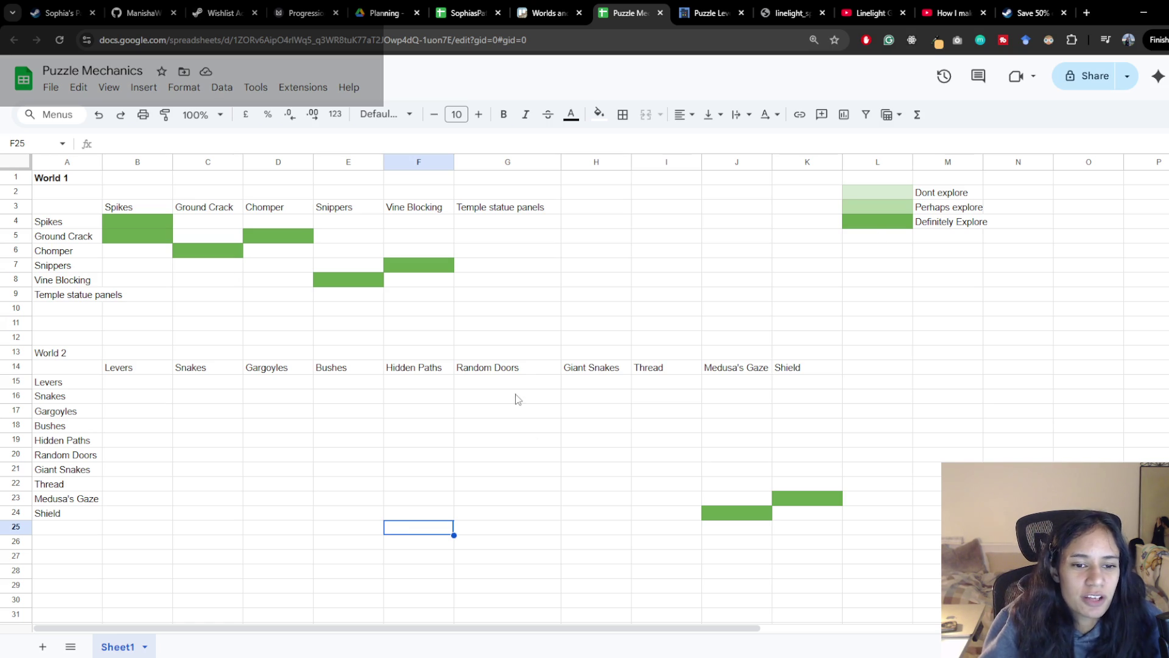
# Review the World 2 Random Doors, Hidden Paths and Thread headers and their pairing cells
pyautogui.click(525, 367)
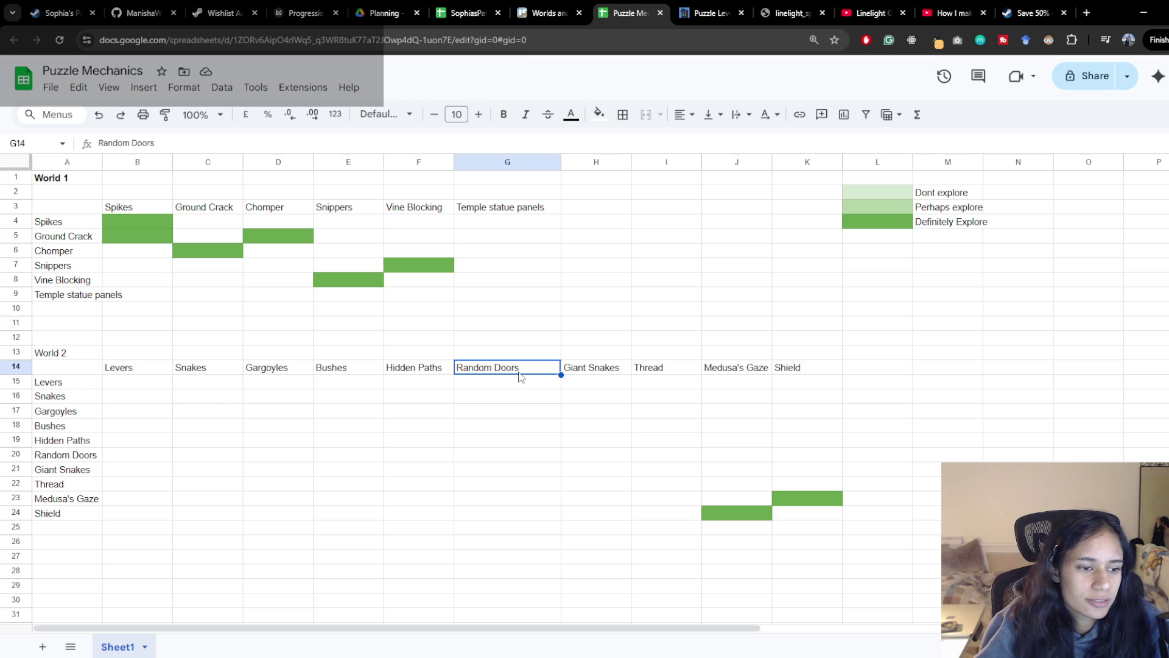
pyautogui.click(73, 456)
pyautogui.click(427, 374)
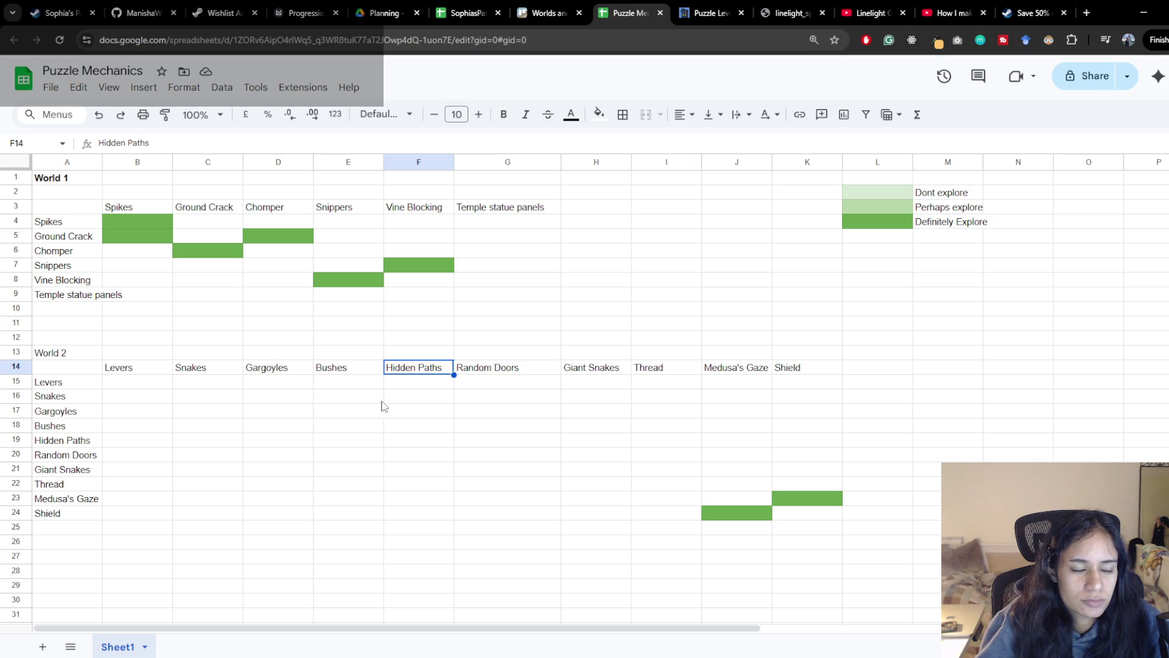
pyautogui.click(495, 369)
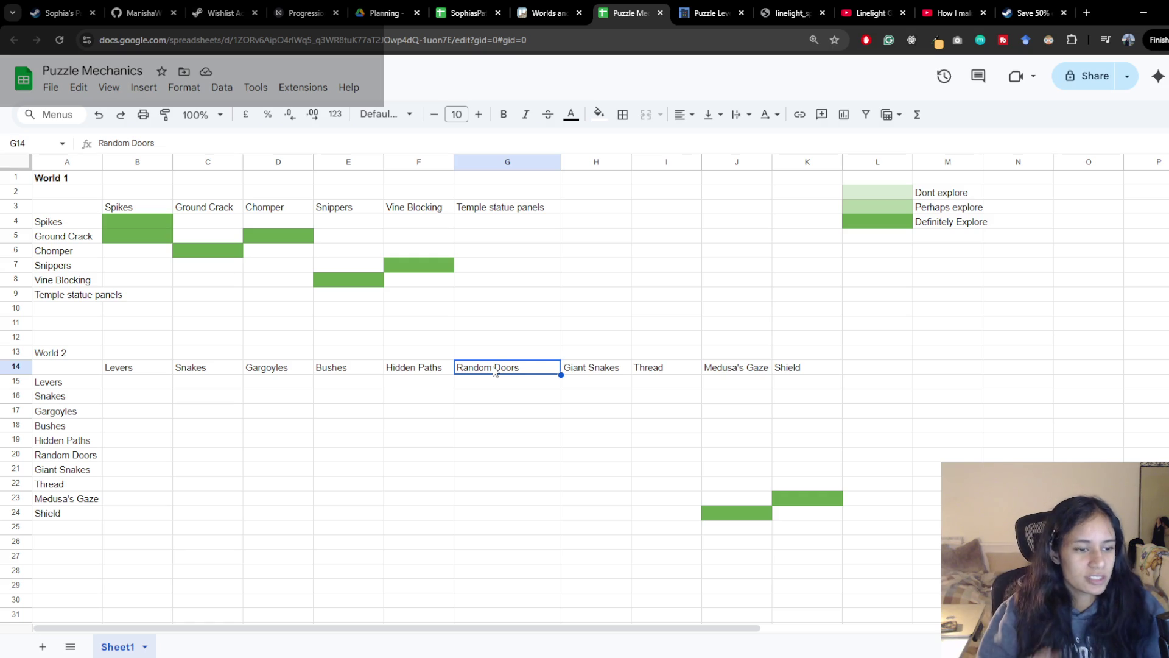
pyautogui.click(80, 485)
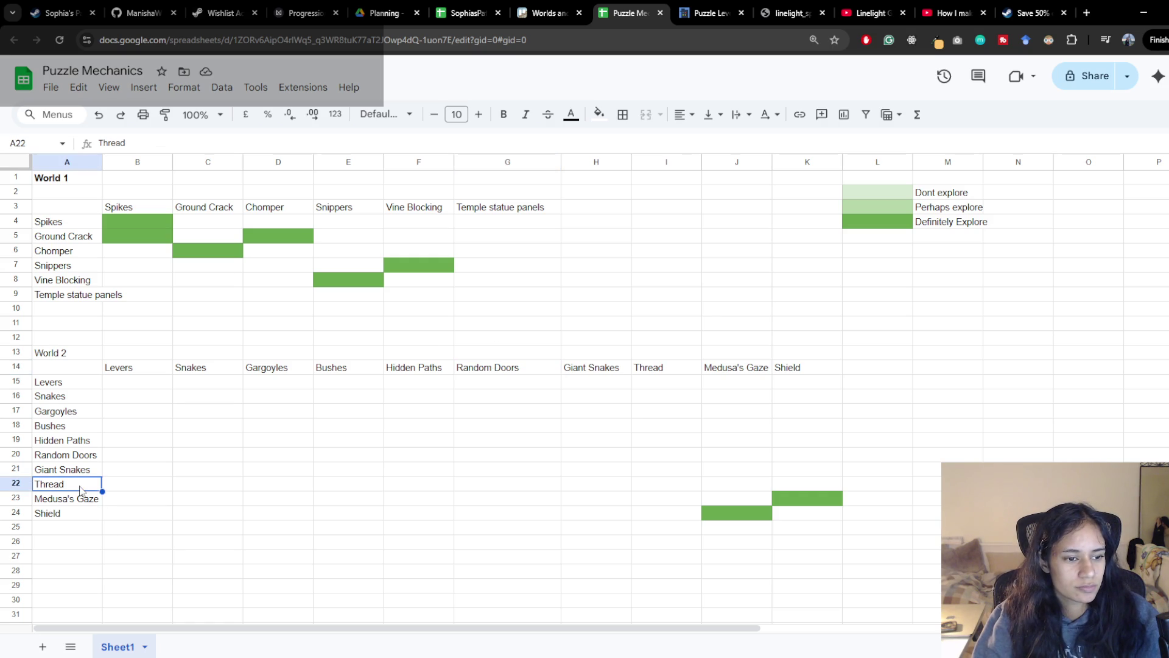
pyautogui.click(670, 469)
pyautogui.click(79, 489)
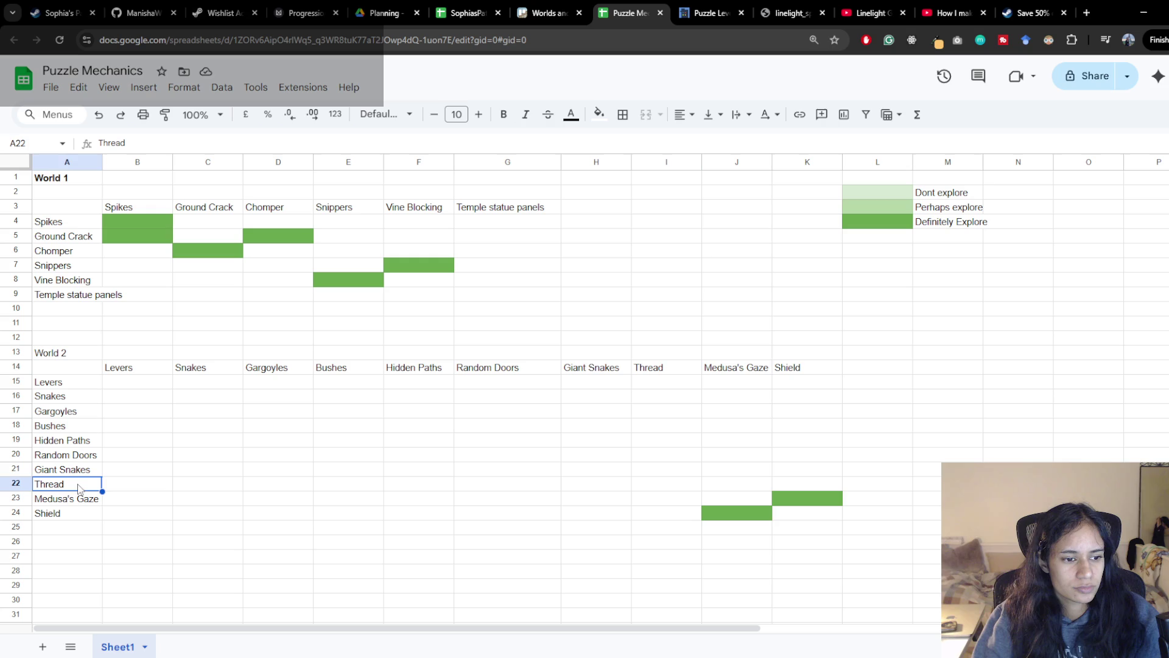
pyautogui.click(663, 486)
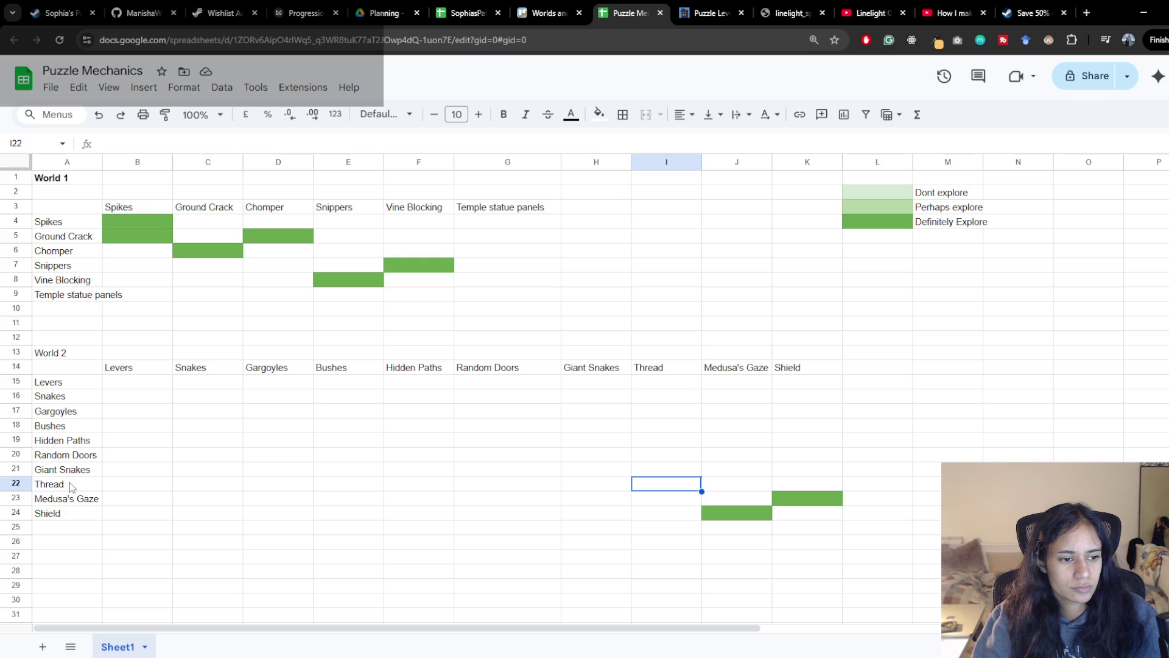
pyautogui.click(74, 530)
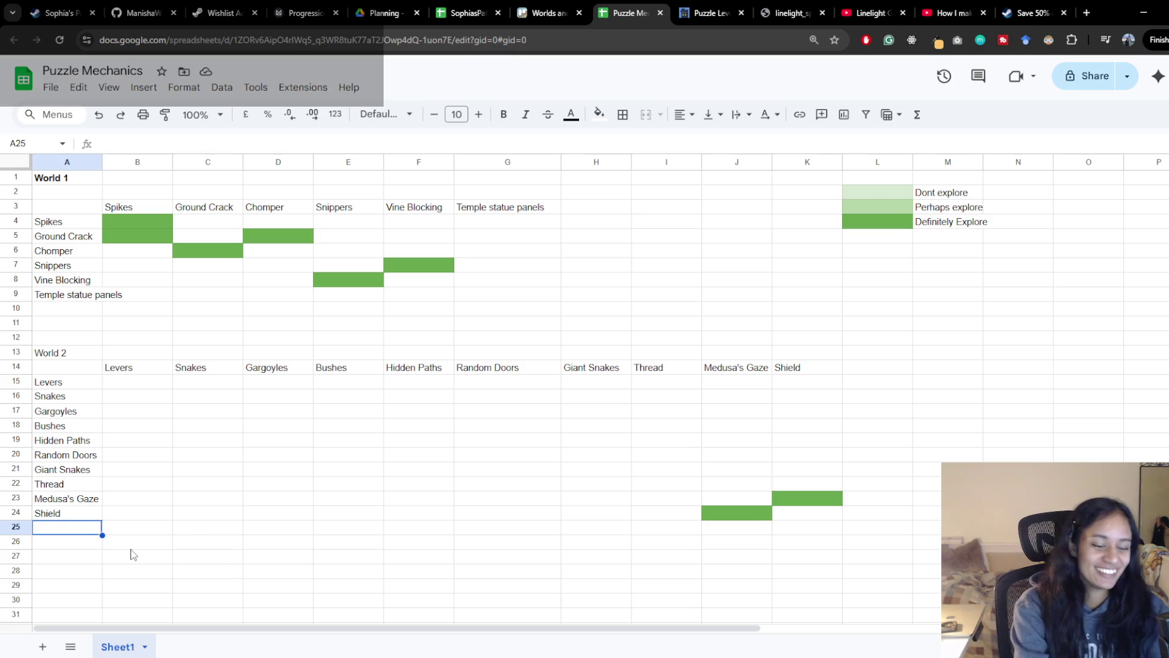
pyautogui.write('Lo')
# Add Ground Crack as the eleventh World 2 row label and column header
pyautogui.press('BackSpace')
pyautogui.press('BackSpace')
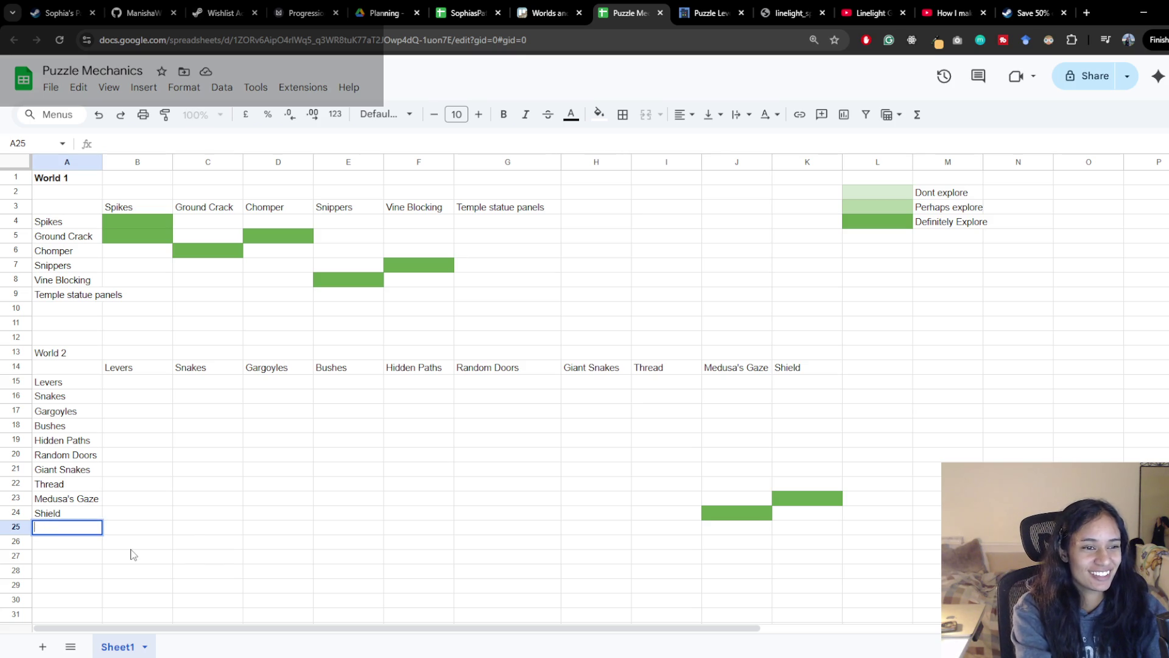
pyautogui.write('Ground Crack')
pyautogui.press('Return')
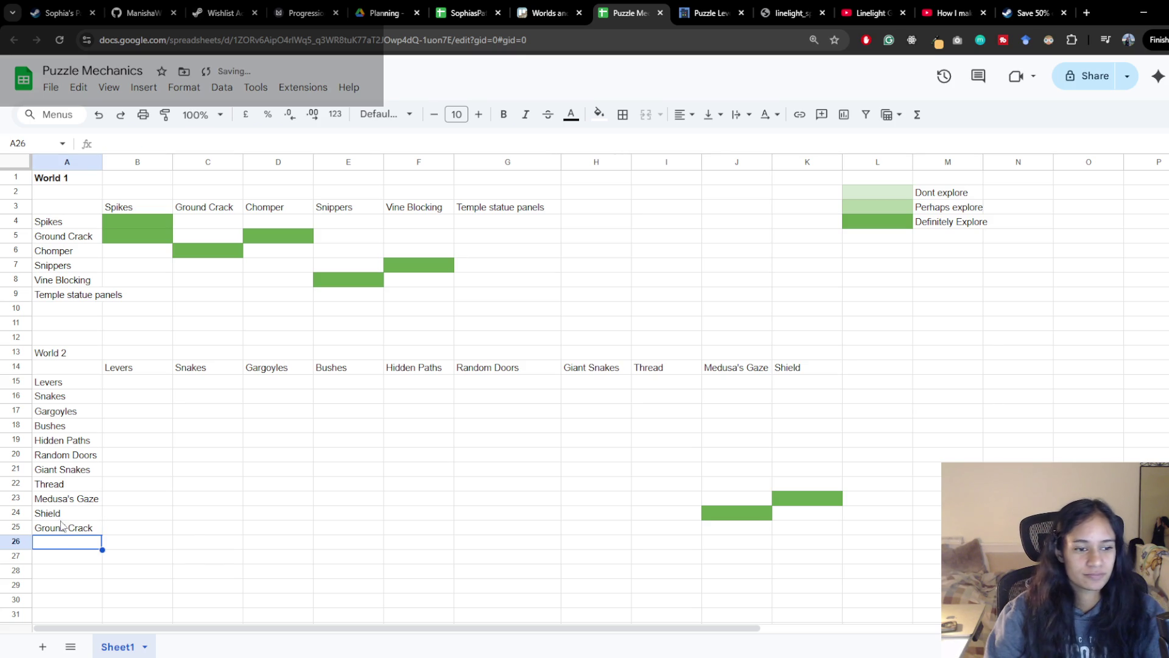
pyautogui.click(63, 527)
pyautogui.hotkey('ctrl', 'c')
pyautogui.click(866, 368)
pyautogui.hotkey('ctrl', 'v')
pyautogui.click(814, 396)
pyautogui.click(877, 388)
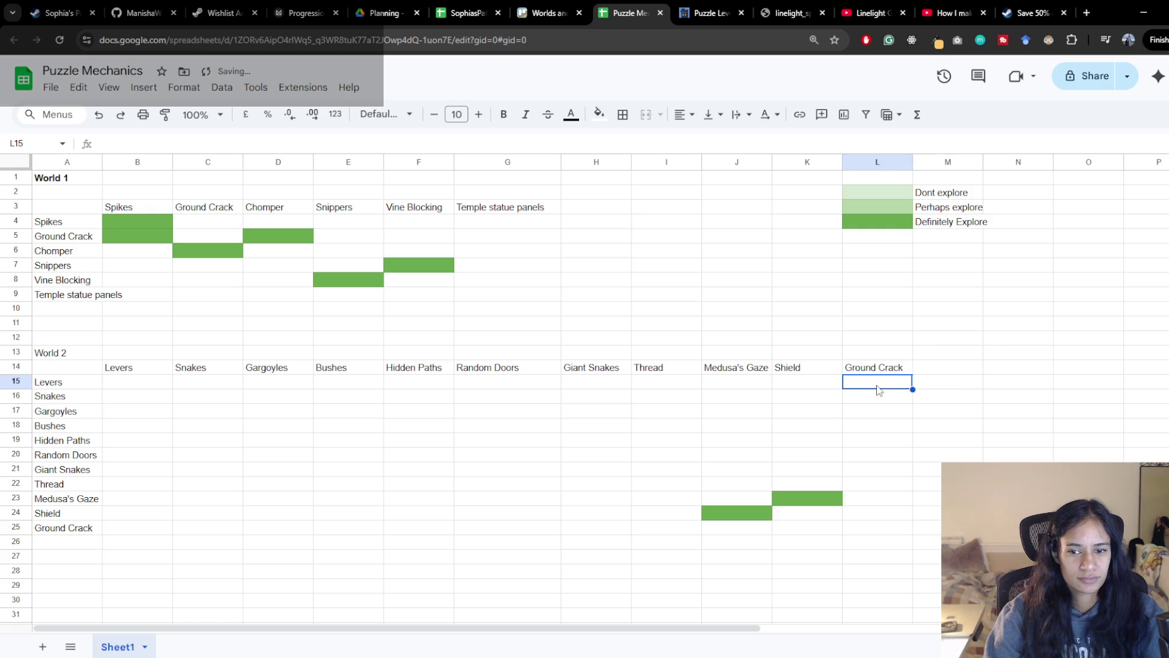
# Copy the green fill from K23 onto K25, undoing two stray fills along the way
pyautogui.click(828, 529)
pyautogui.click(806, 498)
pyautogui.click(165, 115)
pyautogui.moveTo(277, 161)
pyautogui.click(820, 544)
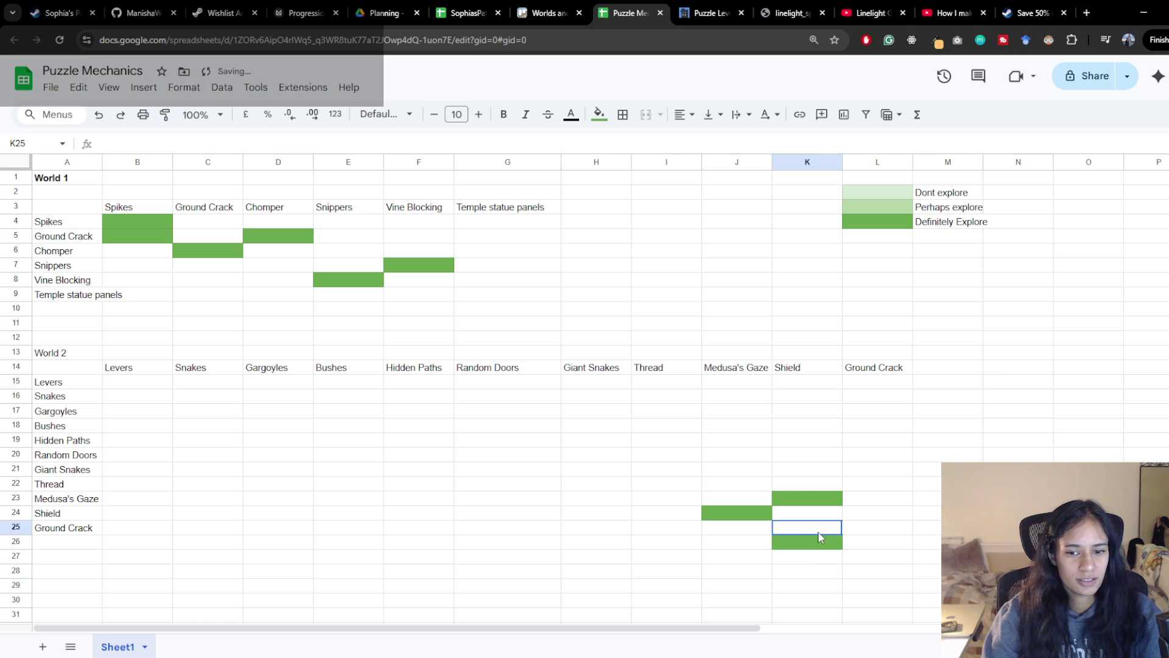
pyautogui.hotkey('ctrl', 'z')
pyautogui.click(819, 503)
pyautogui.hotkey('ctrl', 'z')
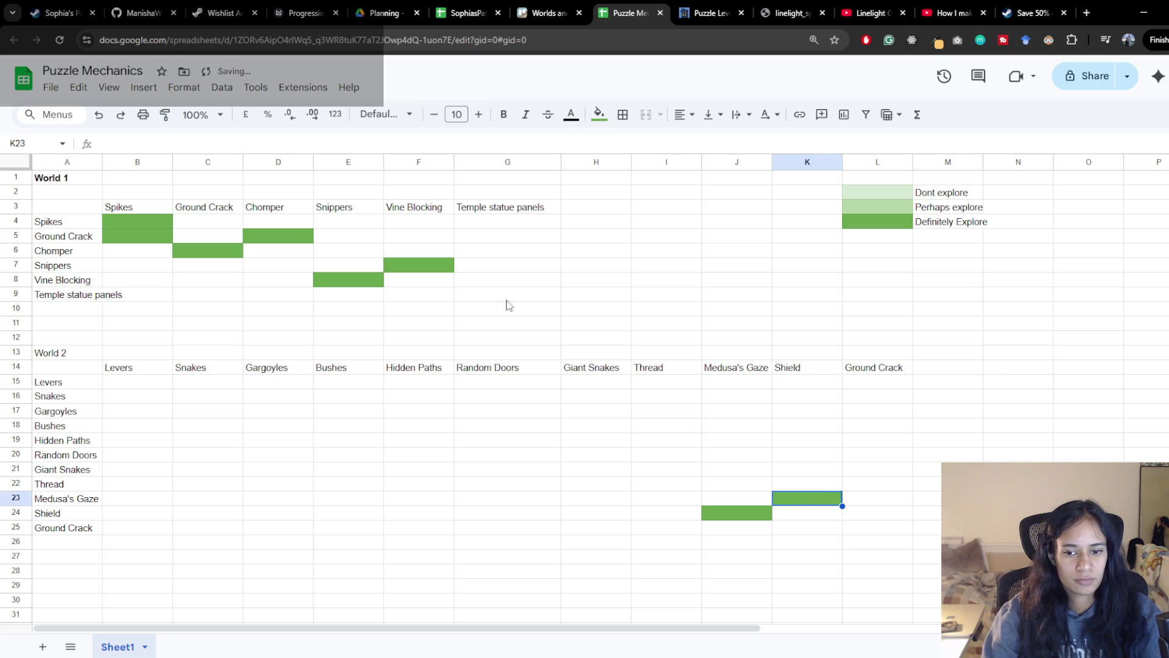
pyautogui.click(164, 114)
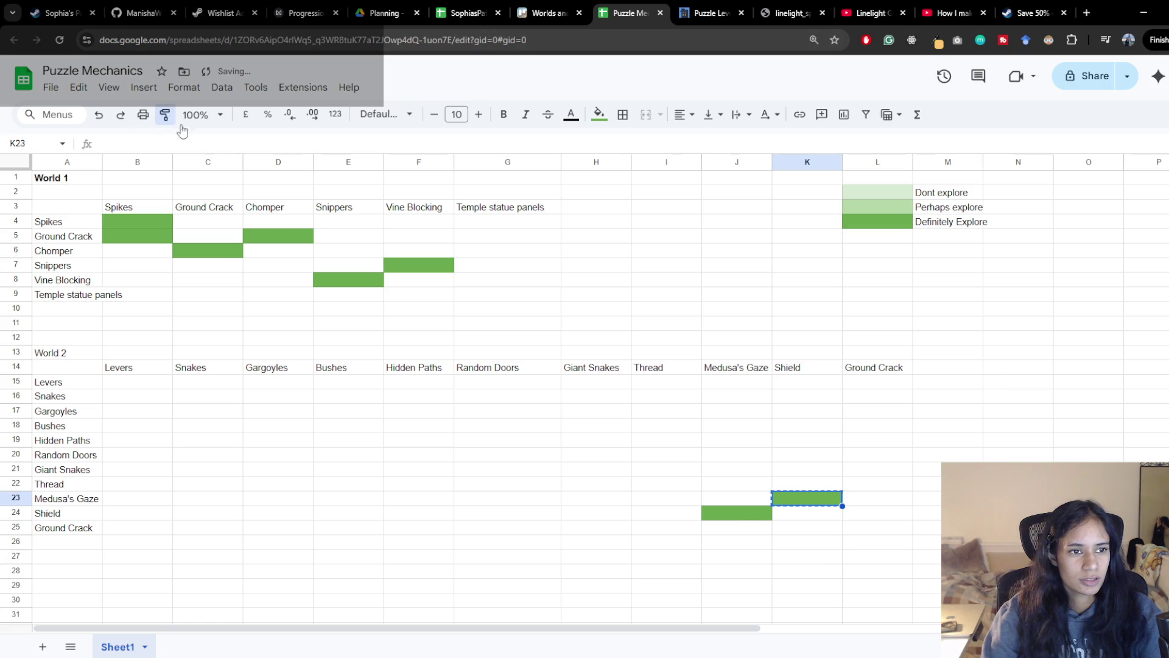
pyautogui.click(807, 528)
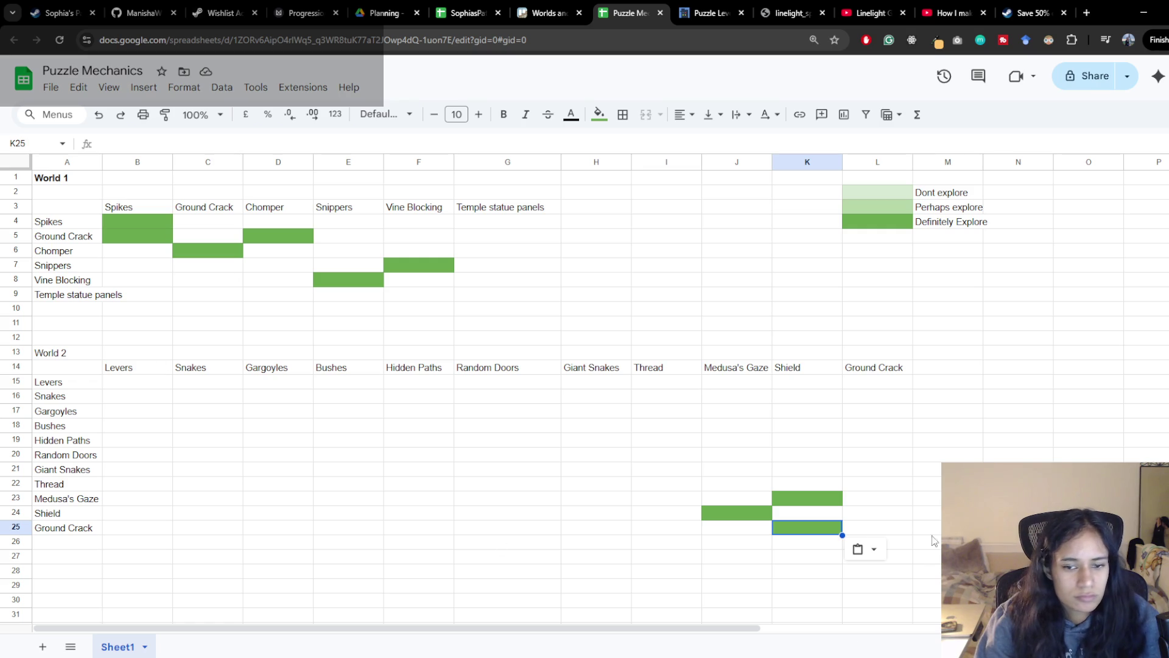
# Paint the green fill from K25 onto L24 for the Ground Crack–Shield pairing
pyautogui.click(165, 115)
pyautogui.click(881, 513)
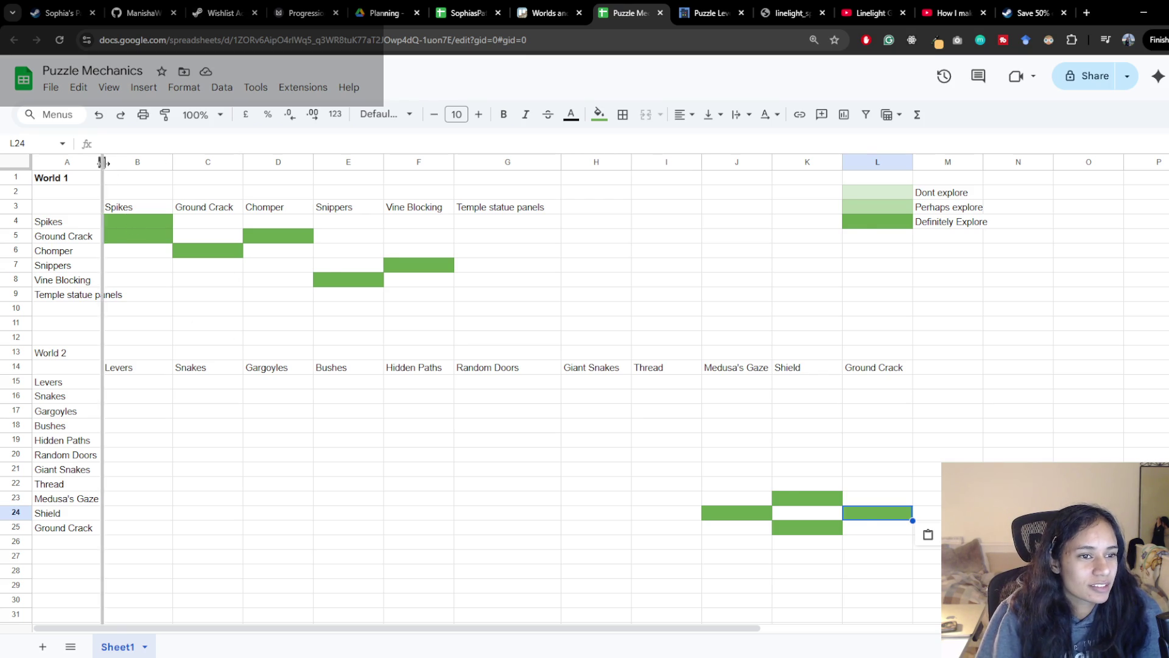
# Drag column A wider so names like Temple statue panels fit, then select B8
pyautogui.moveTo(102, 162); pyautogui.dragTo(129, 161)
pyautogui.click(138, 250)
pyautogui.click(152, 294)
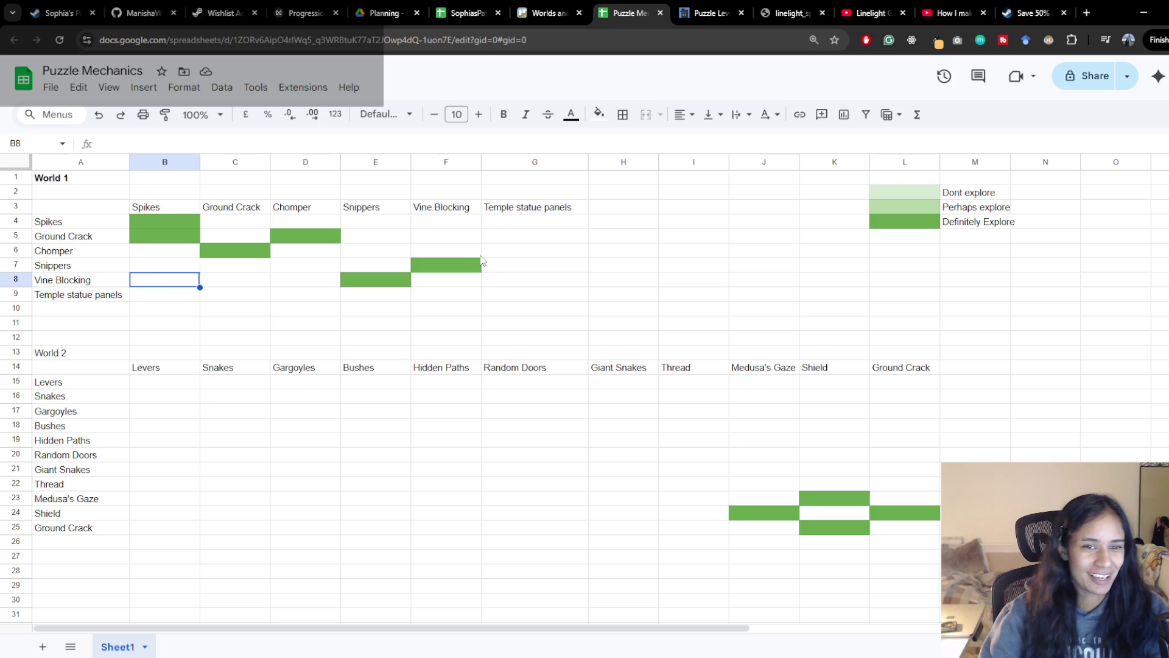
pyautogui.click(542, 229)
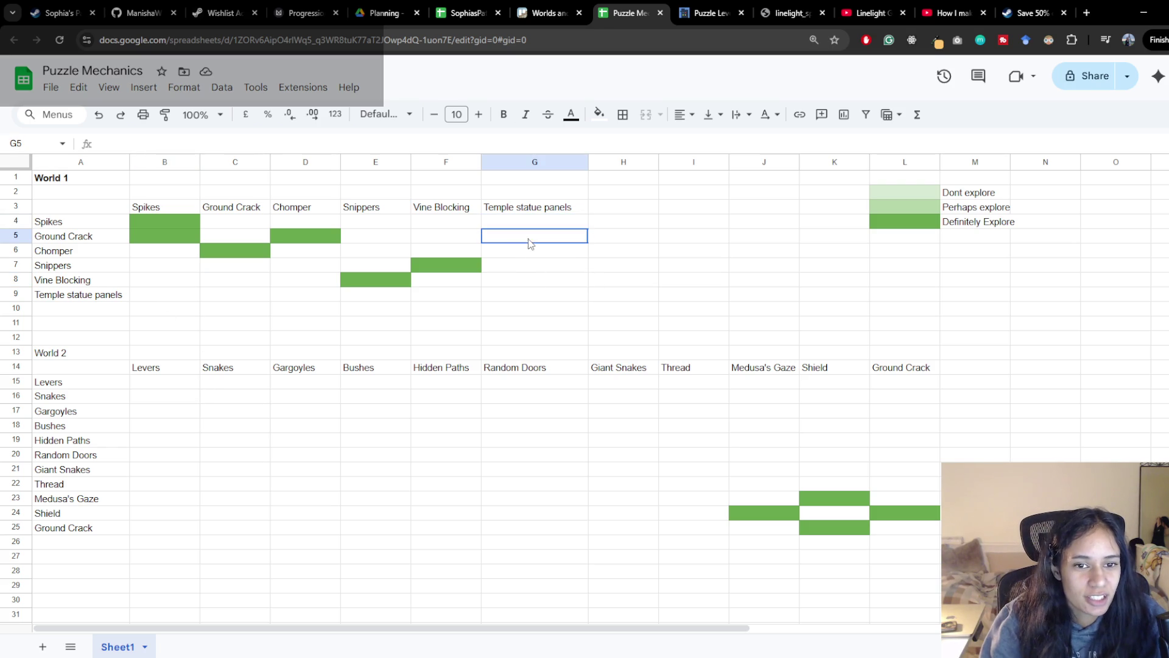
pyautogui.click(527, 256)
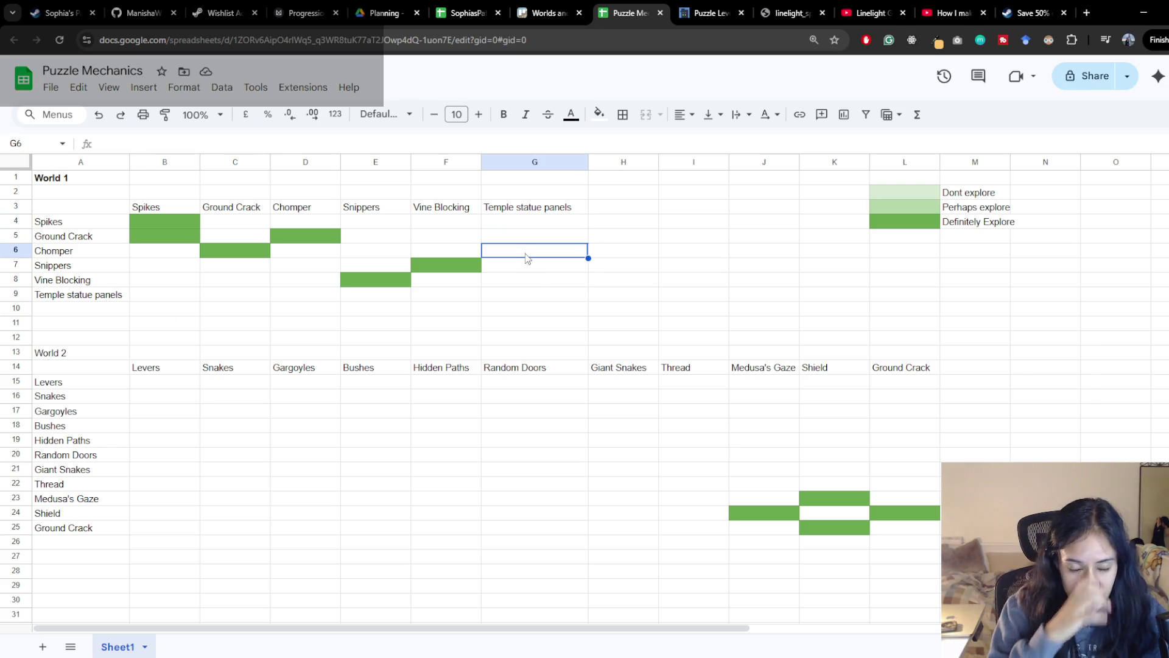
pyautogui.click(540, 270)
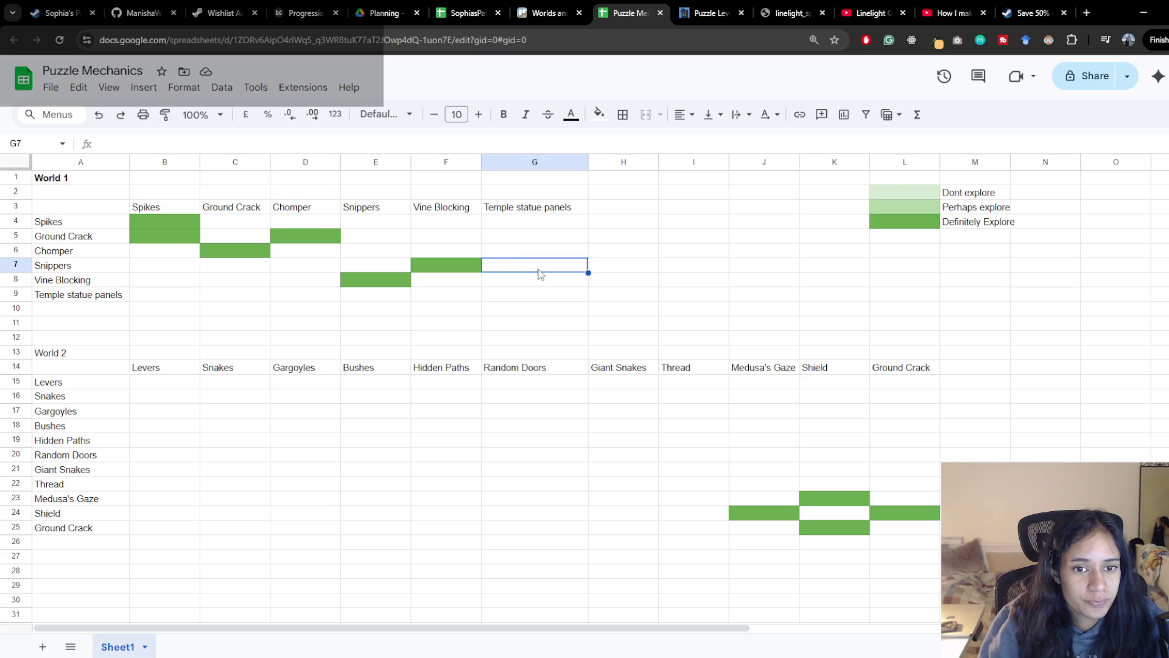
pyautogui.click(461, 221)
pyautogui.click(147, 222)
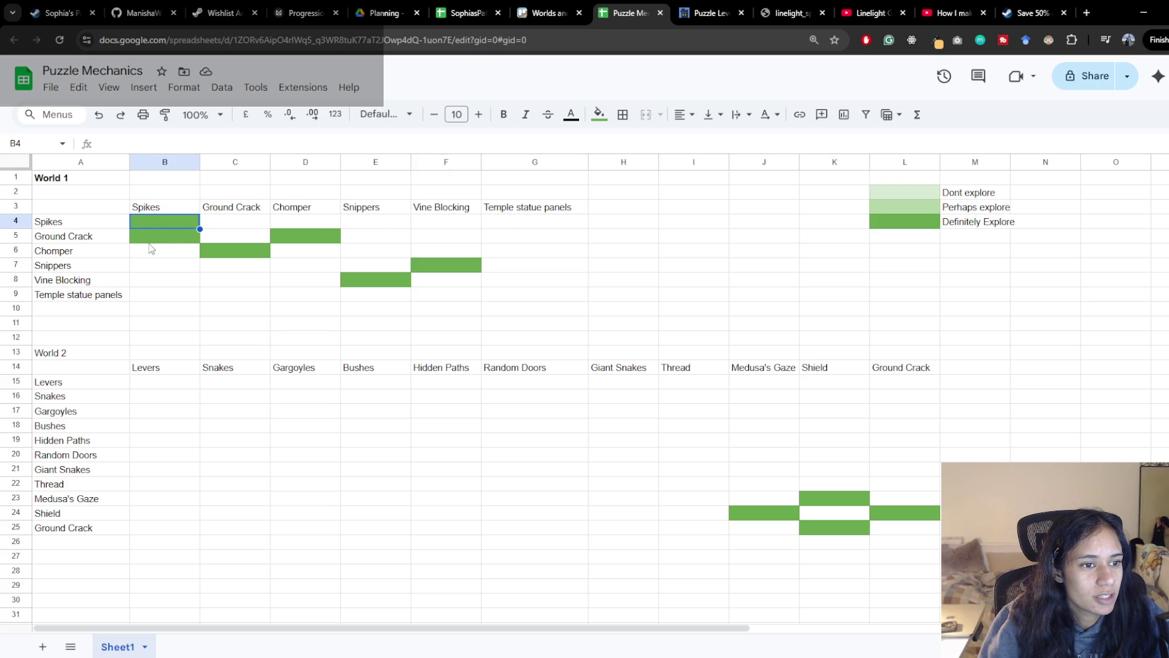
pyautogui.click(159, 241)
pyautogui.press('Return')
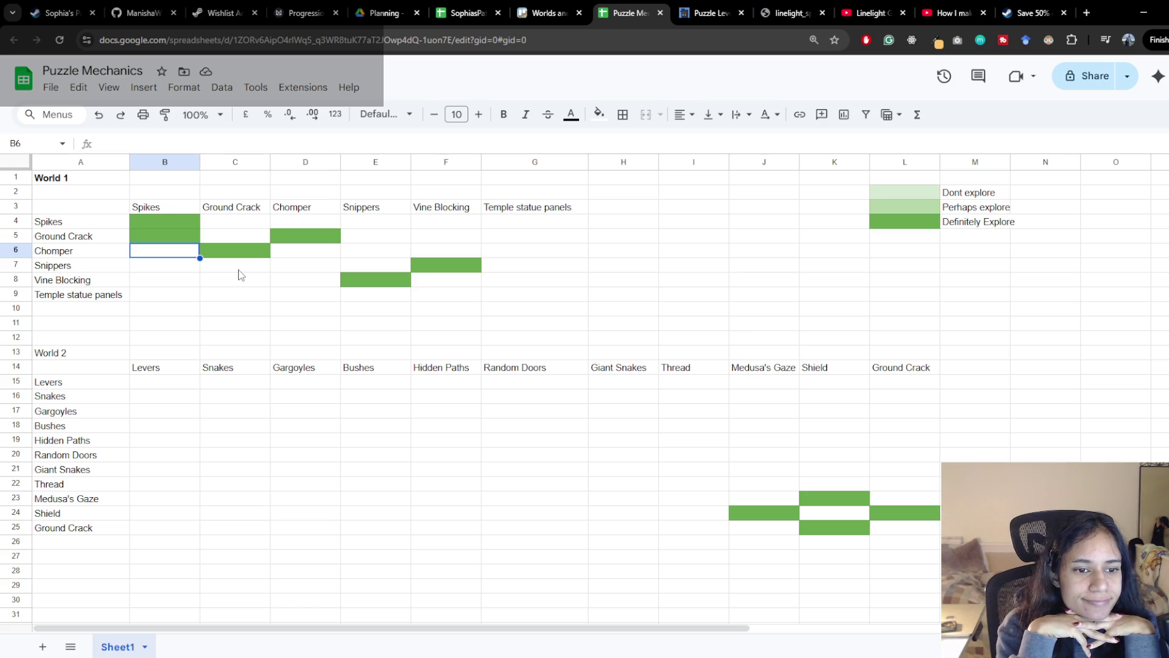
pyautogui.click(305, 382)
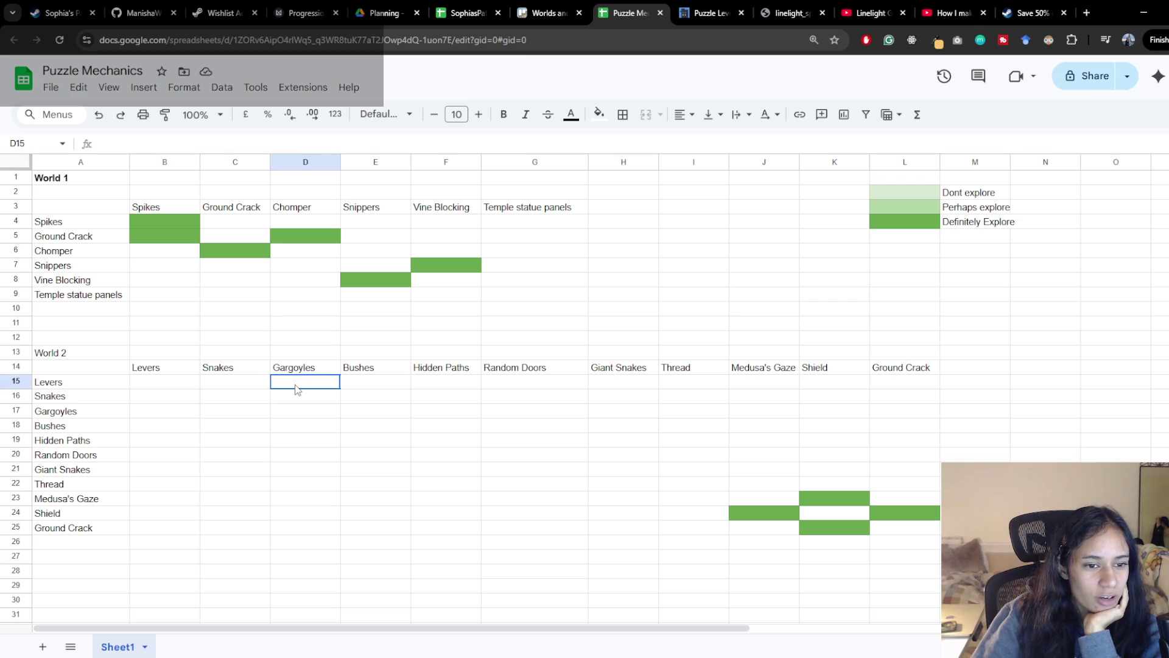
pyautogui.click(296, 431)
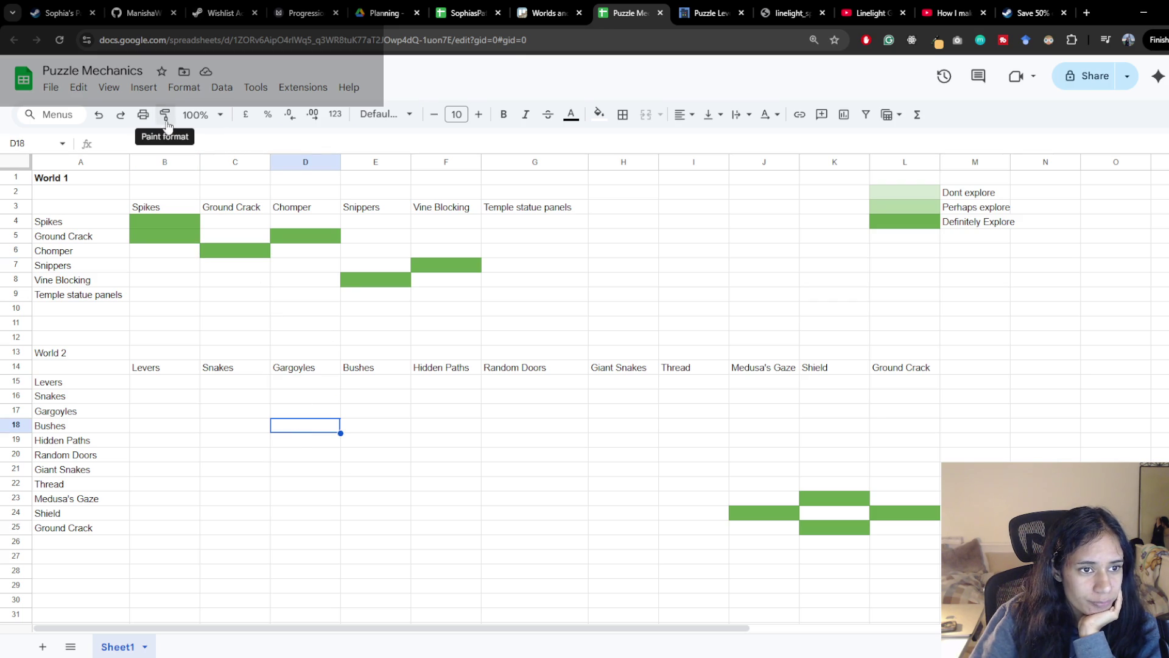
# Paint the green fill from C6 onto D18 and E17 for the Gargoyles–Bushes pairing
pyautogui.click(262, 261)
pyautogui.click(167, 115)
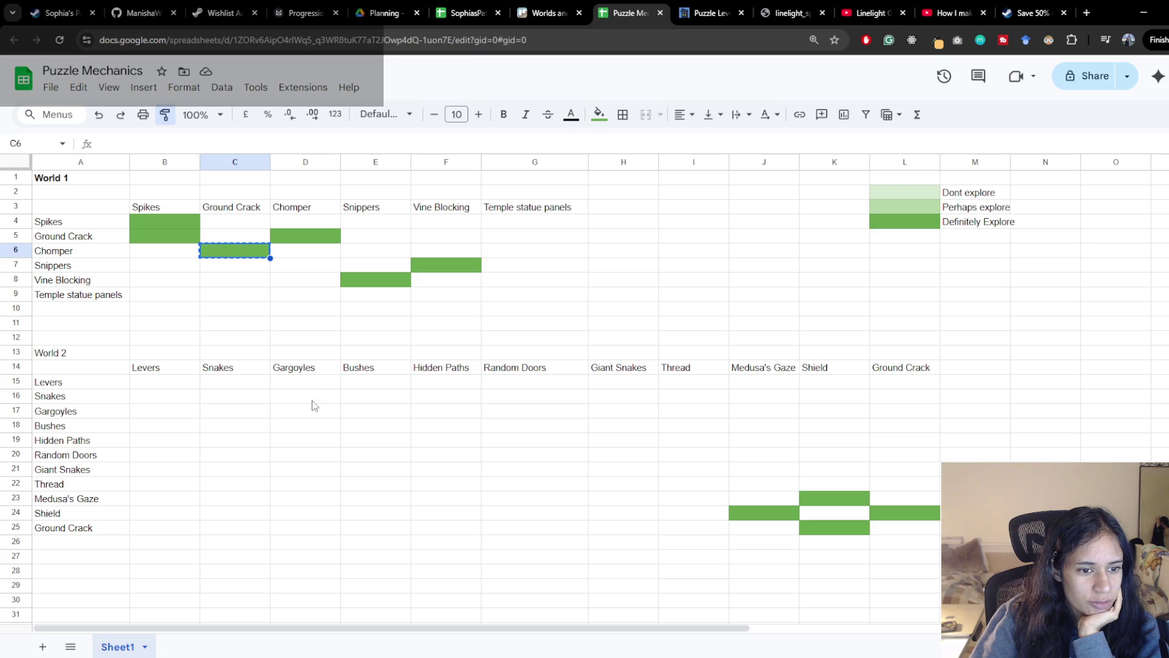
pyautogui.click(308, 426)
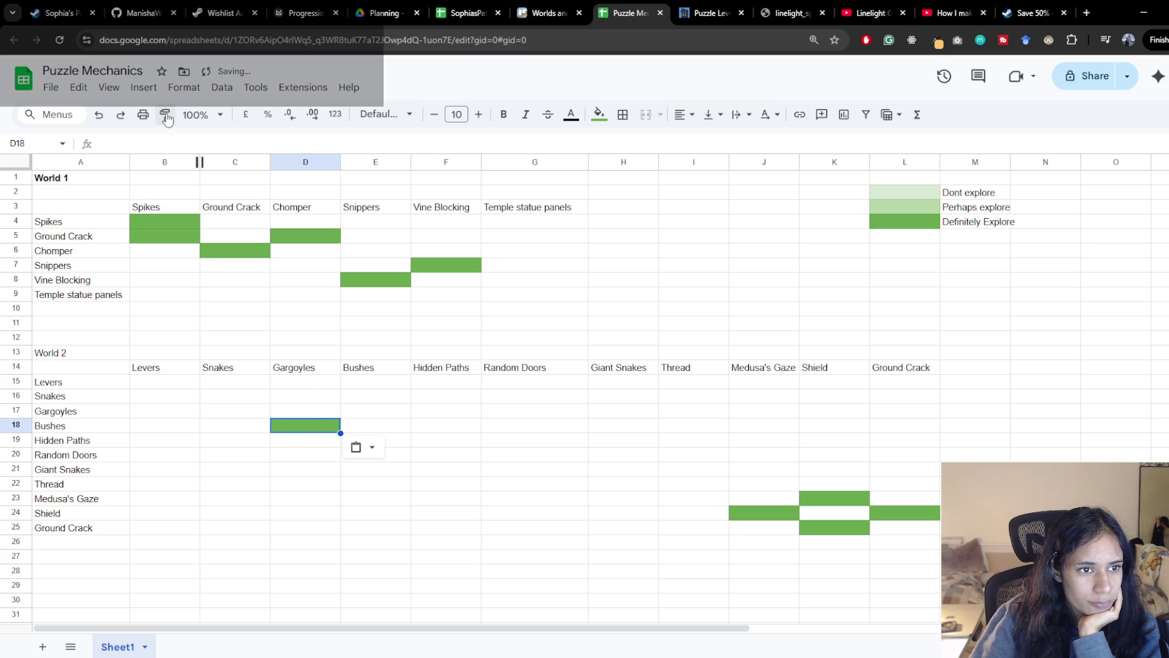
pyautogui.click(375, 409)
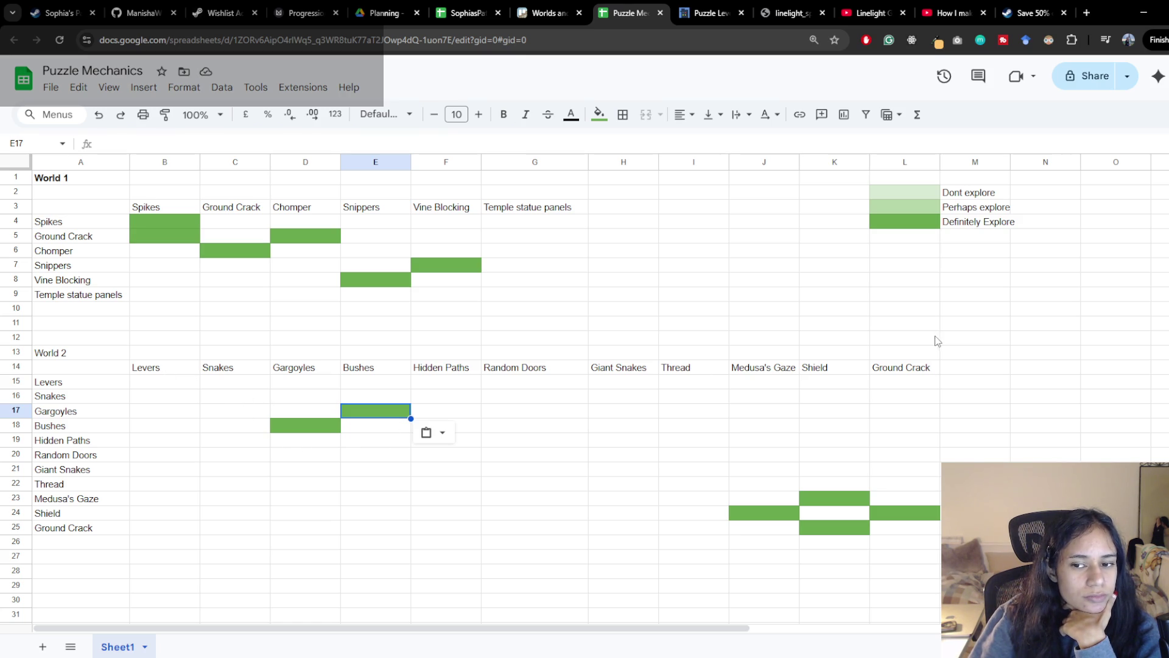
pyautogui.click(964, 372)
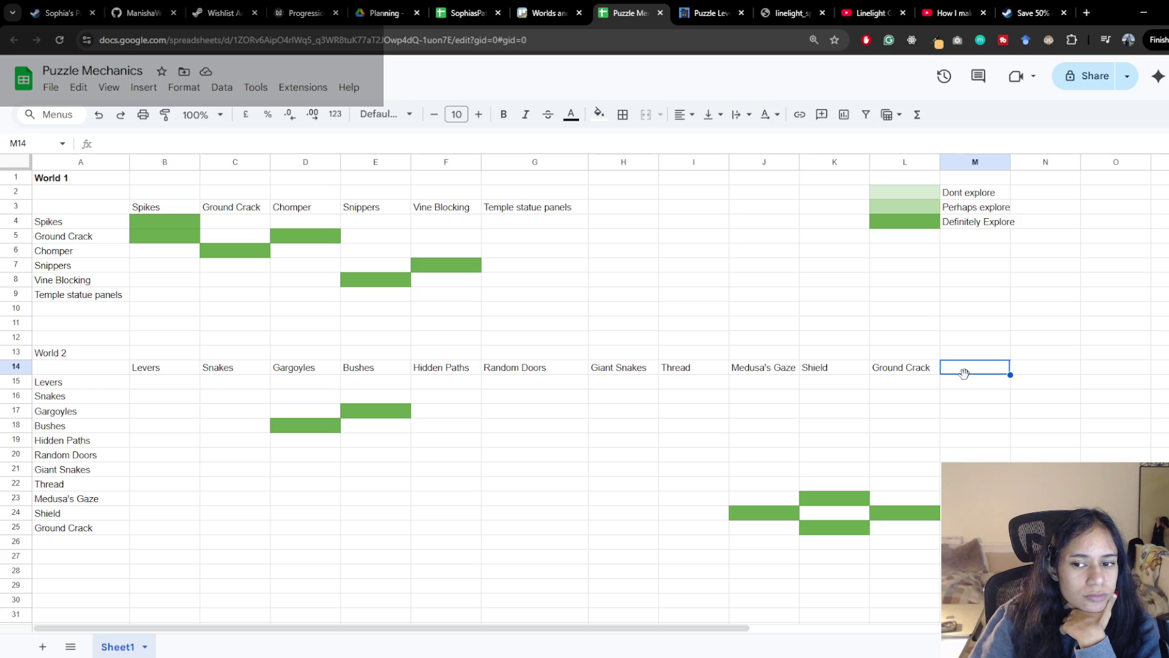
pyautogui.write('Chomper')
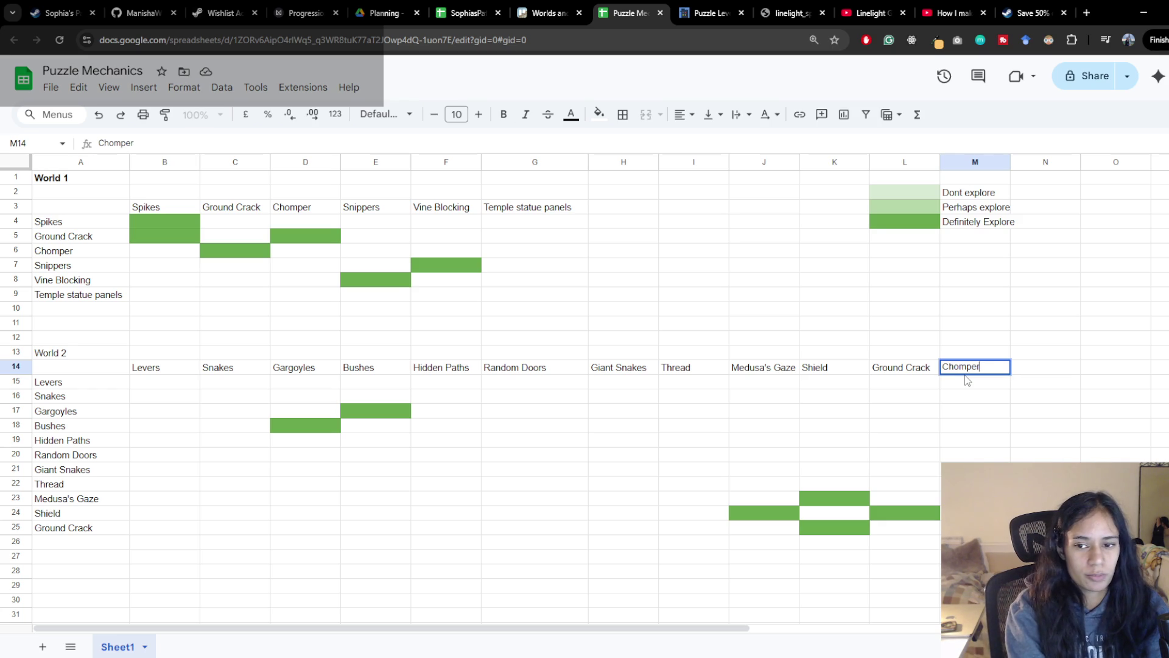
pyautogui.write(' (alt)')
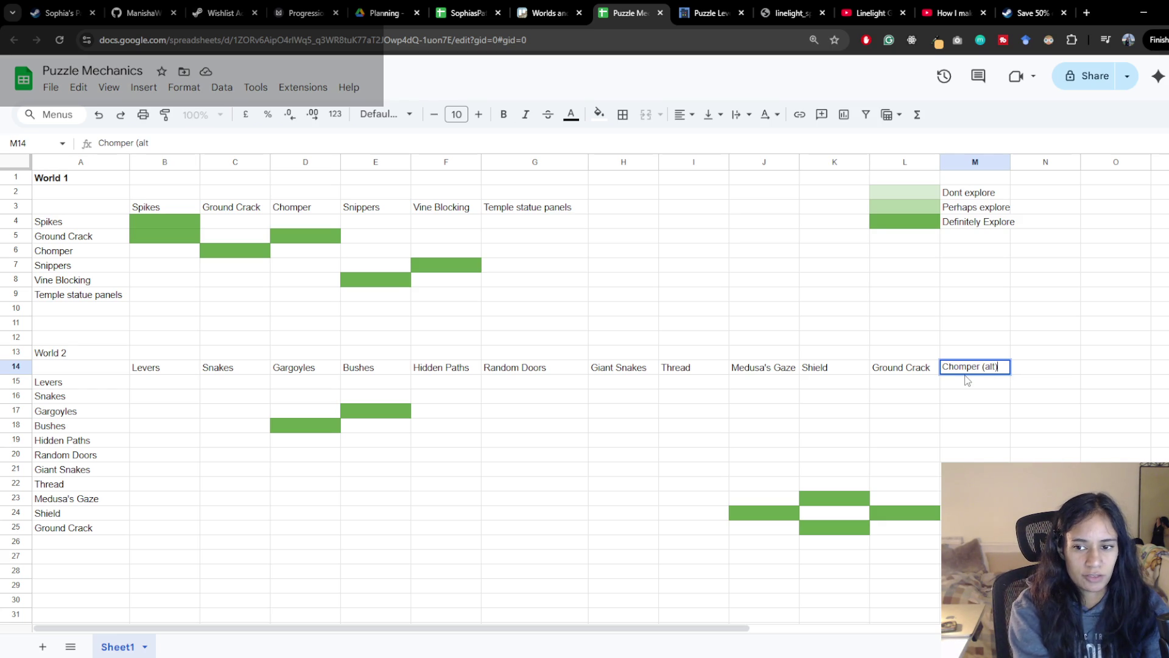
# Commit Chomper (alt) in M14, then switch to the Milanote Progression board
pyautogui.press('Return')
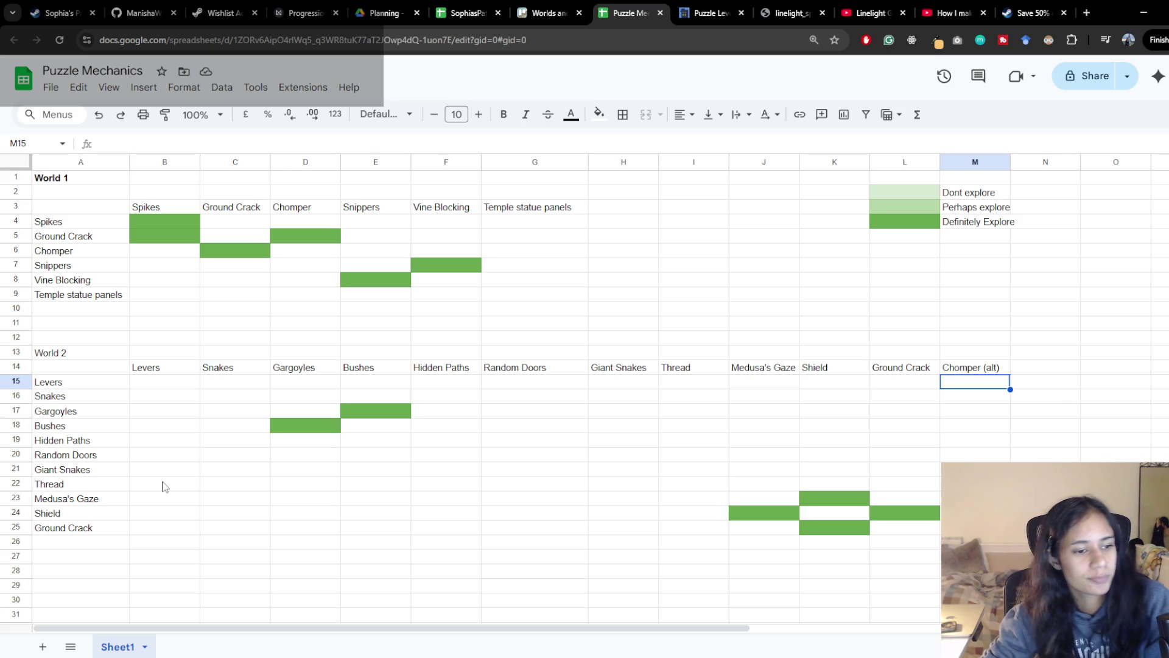
pyautogui.click(306, 12)
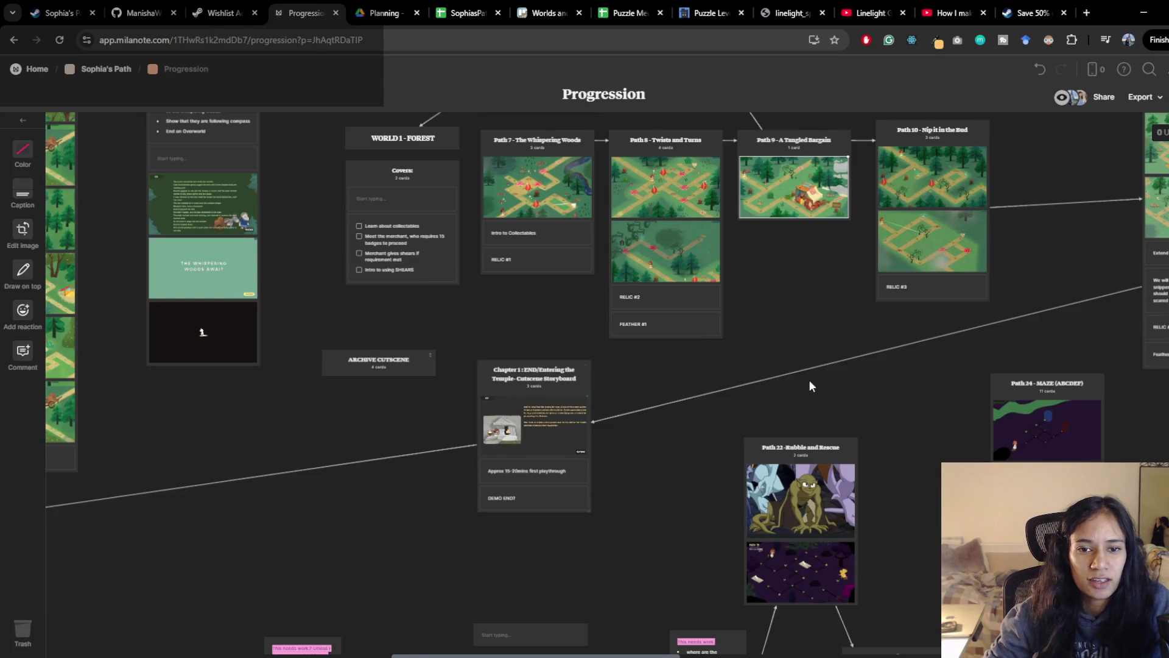
pyautogui.hscroll(10, 584, 366)
pyautogui.hscroll(8, 584, 366)
pyautogui.scroll(-5, 614, 461)
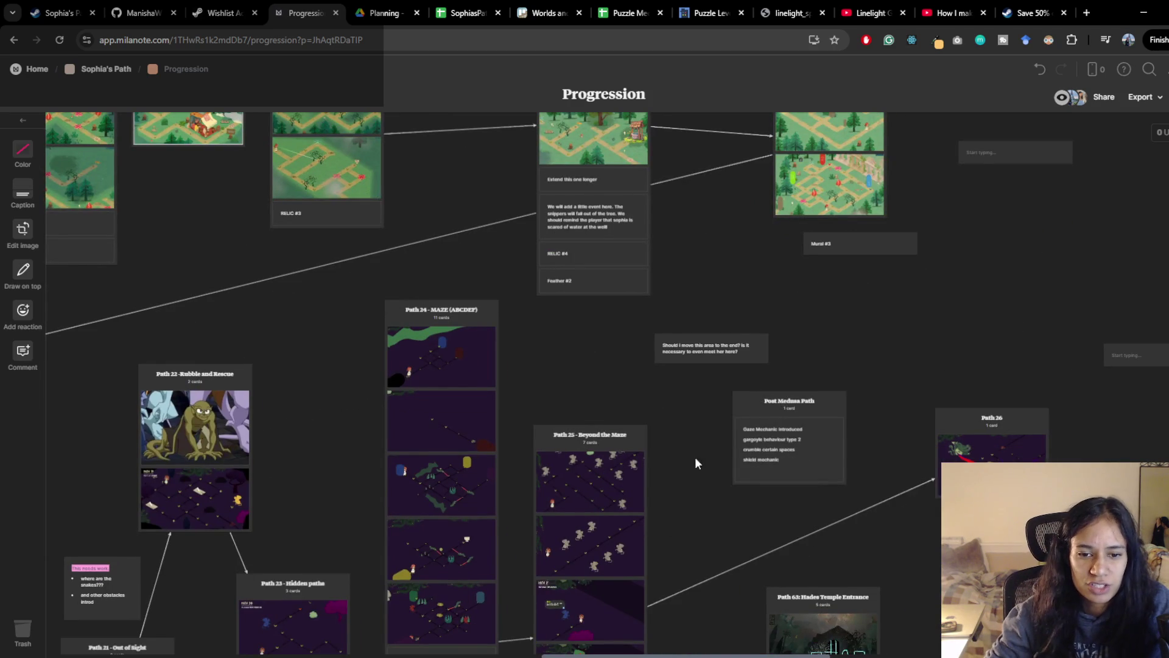
pyautogui.scroll(-5, 483, 331)
pyautogui.moveTo(677, 274); pyautogui.dragTo(775, 324)
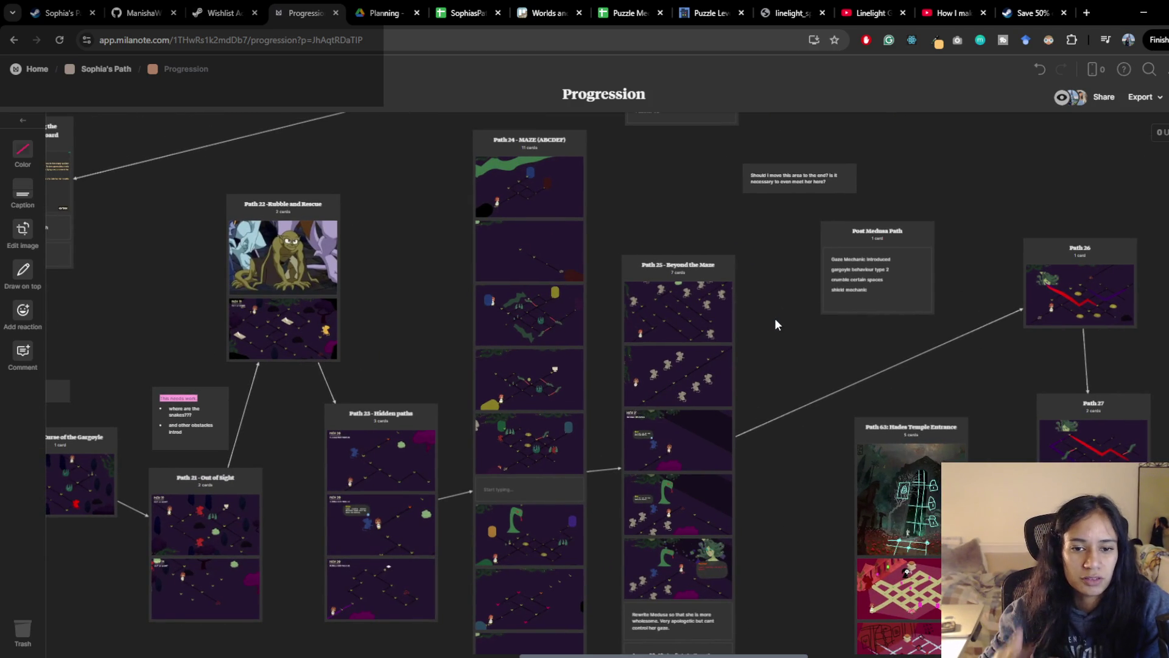
pyautogui.scroll(5, 775, 324)
pyautogui.hscroll(-5, 775, 324)
pyautogui.moveTo(405, 315); pyautogui.dragTo(822, 183)
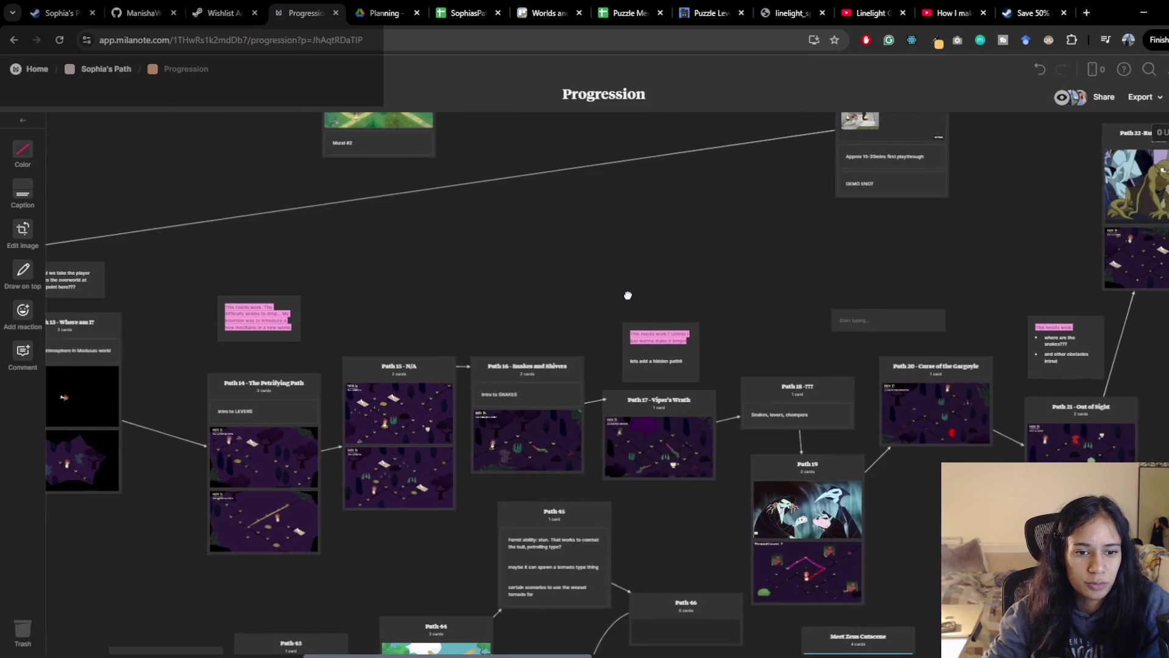
pyautogui.moveTo(274, 411)
pyautogui.mouseDown()
pyautogui.moveTo(629, 294)
pyautogui.moveTo(683, 405)
pyautogui.moveTo(621, 394)
pyautogui.moveTo(589, 334)
pyautogui.moveTo(641, 357)
pyautogui.moveTo(567, 375)
pyautogui.mouseUp()
pyautogui.moveTo(666, 345); pyautogui.dragTo(541, 458)
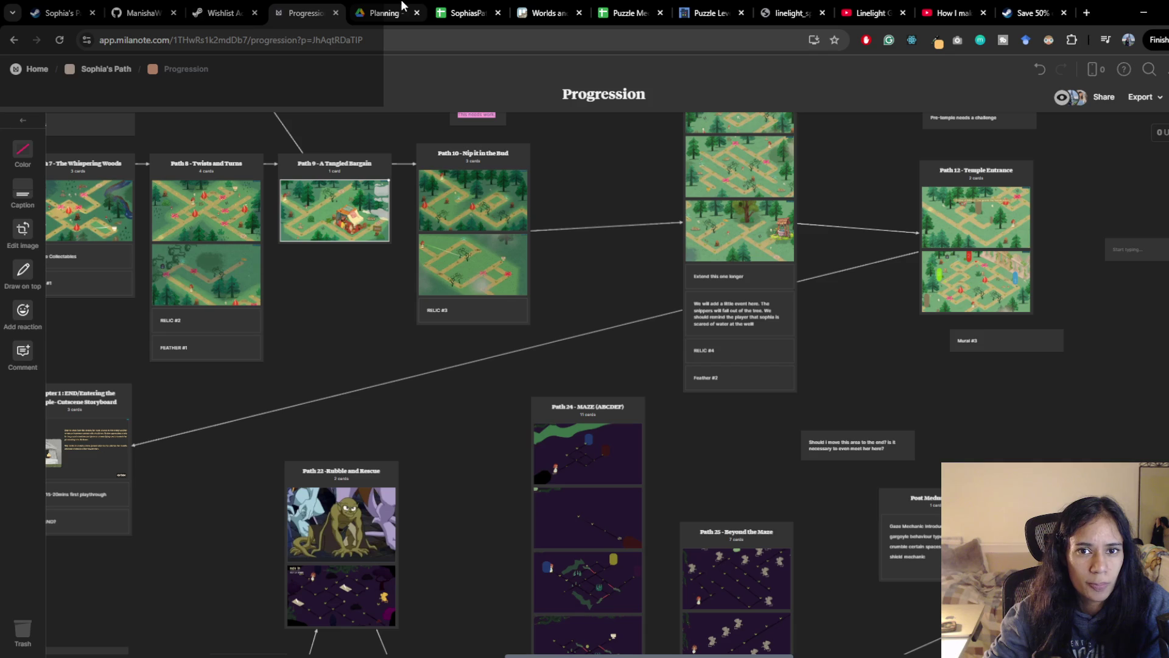
pyautogui.click(630, 12)
pyautogui.scroll(-2, 384, 479)
pyautogui.scroll(2, 491, 475)
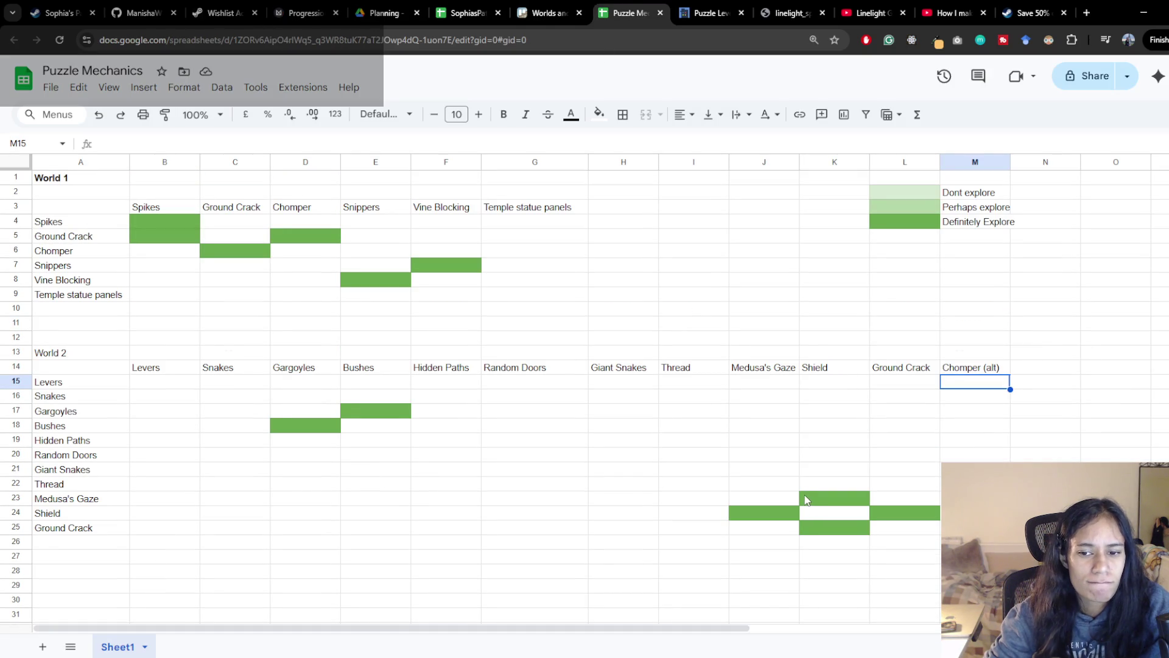
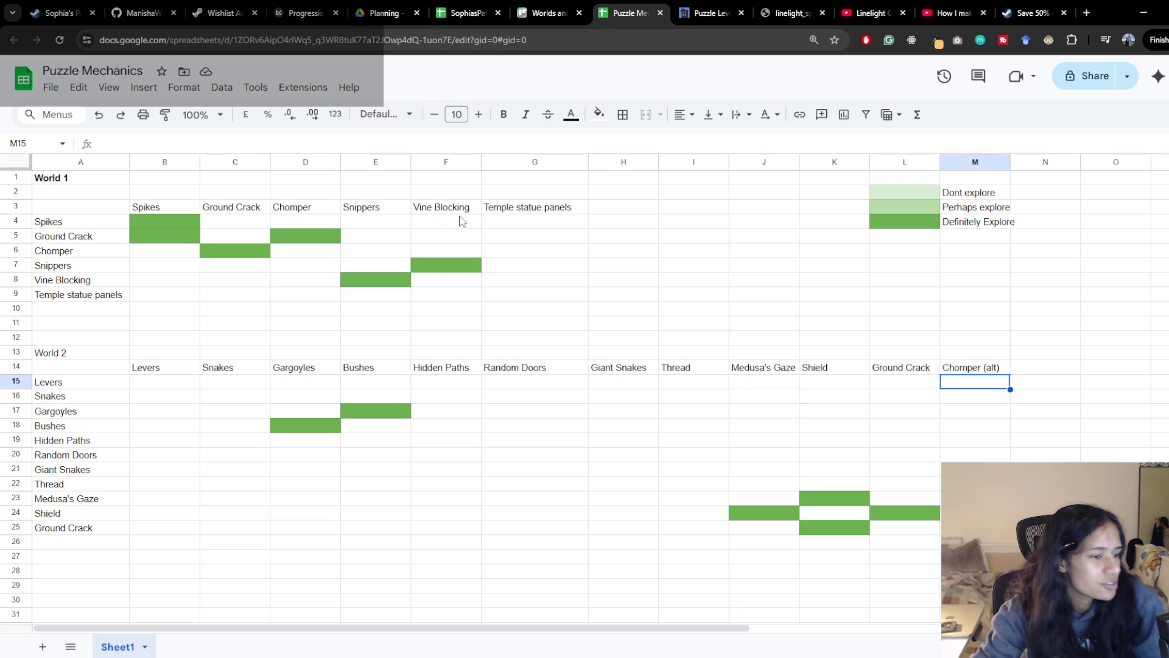
# Run a quick web search for 'handmaiden movie' in a new tab, then close it
pyautogui.click(1086, 13)
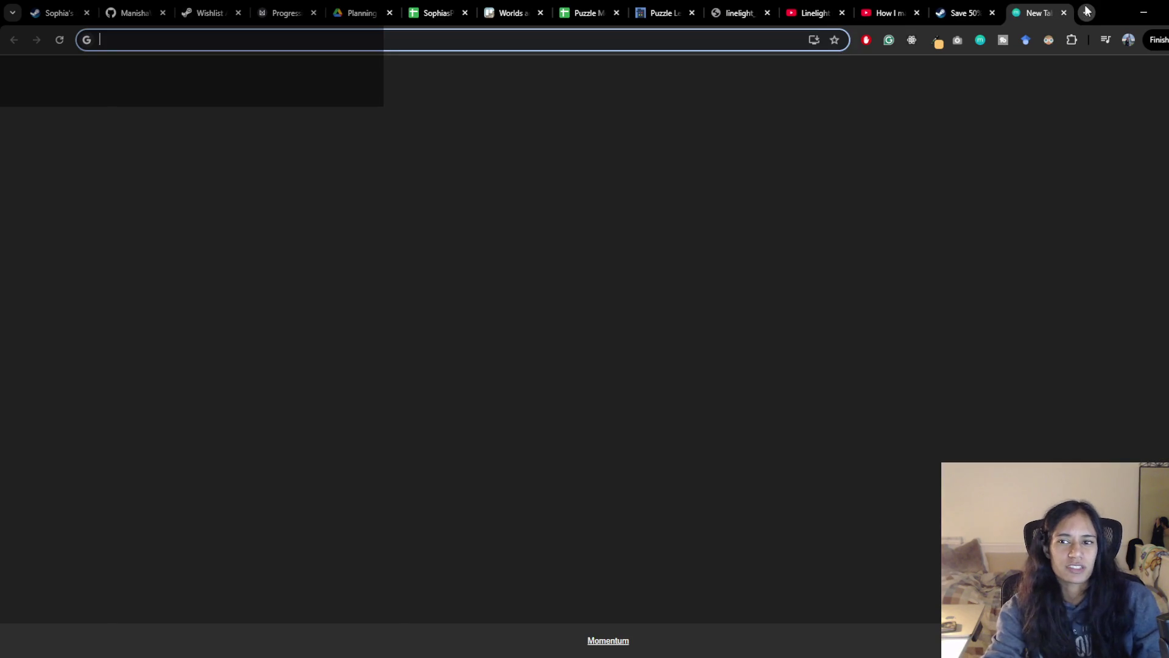
pyautogui.write('handmaiden')
pyautogui.press('Return')
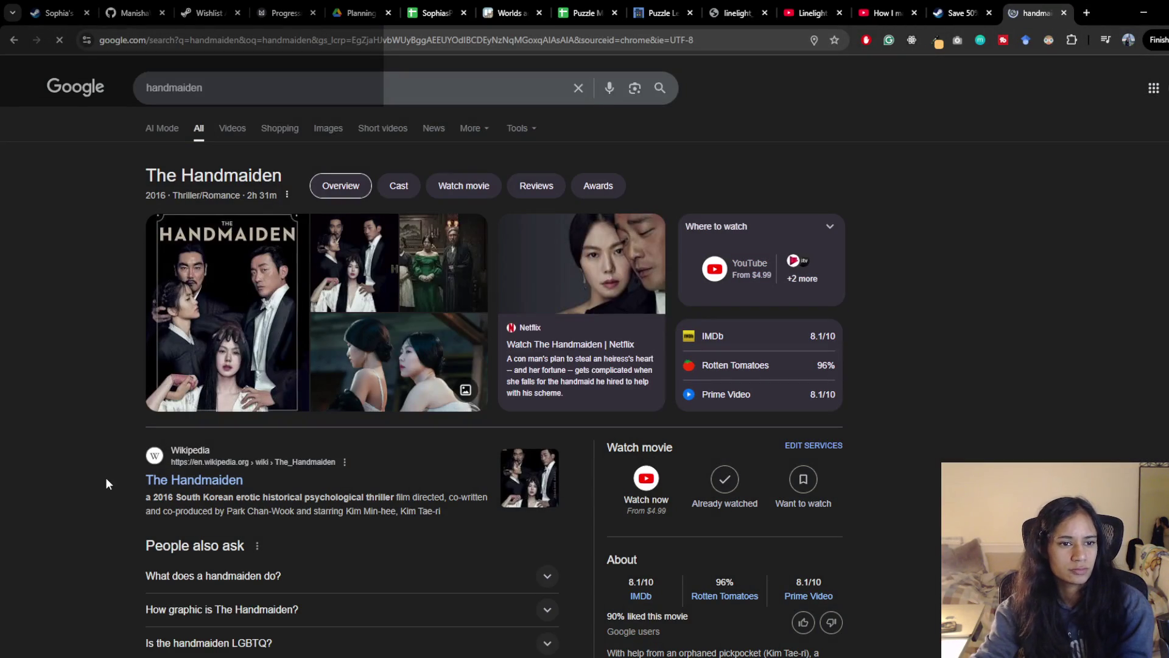
pyautogui.scroll(-4, 105, 477)
pyautogui.scroll(-3, 106, 476)
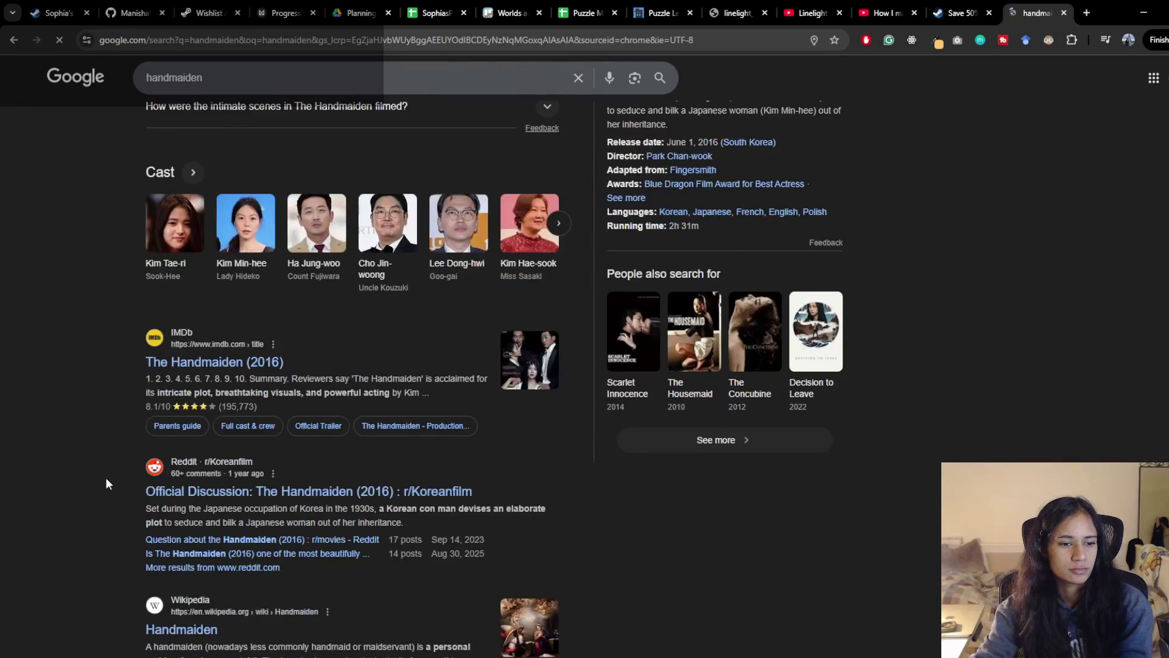
pyautogui.scroll(5, 105, 476)
pyautogui.scroll(4, 107, 476)
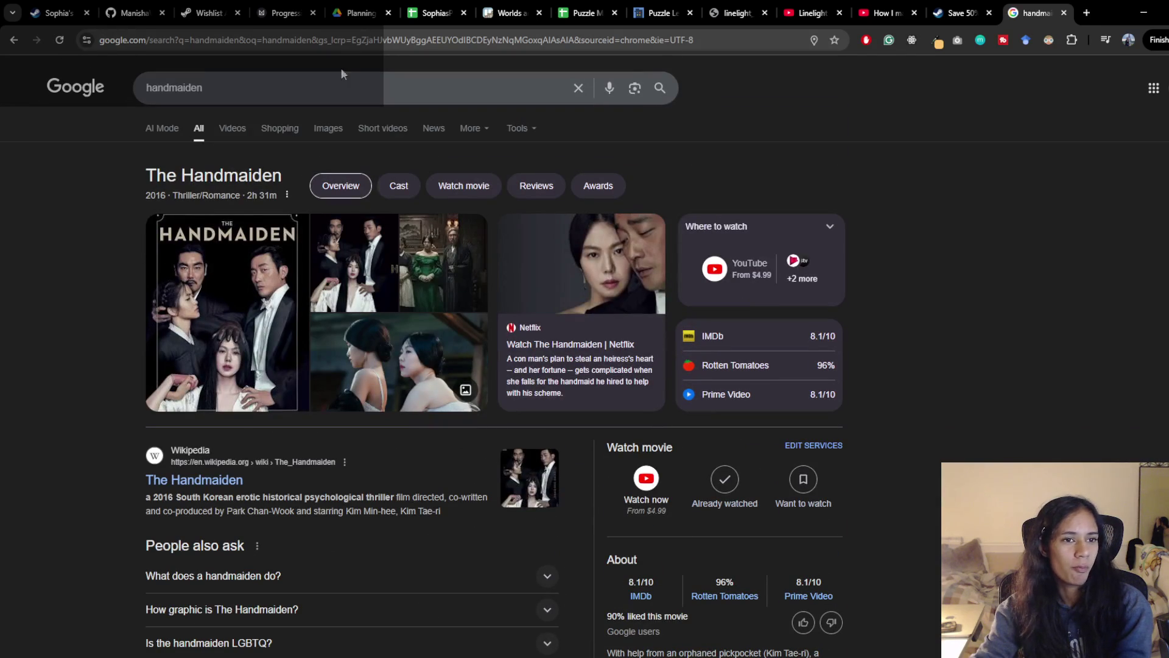
pyautogui.click(338, 87)
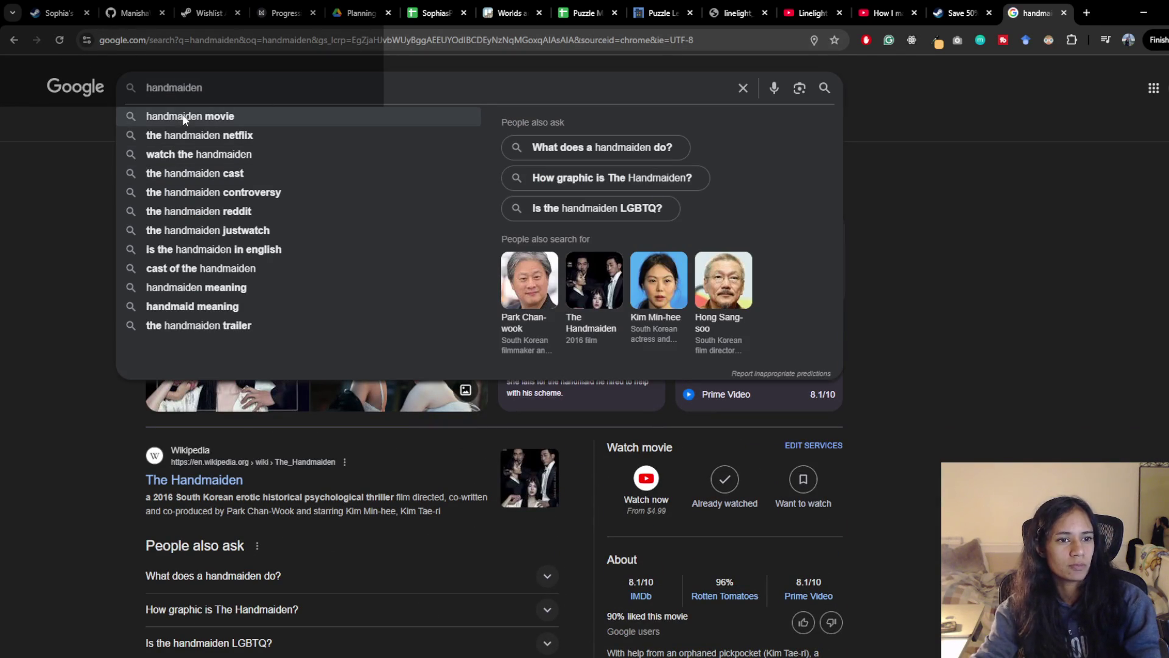
pyautogui.click(190, 116)
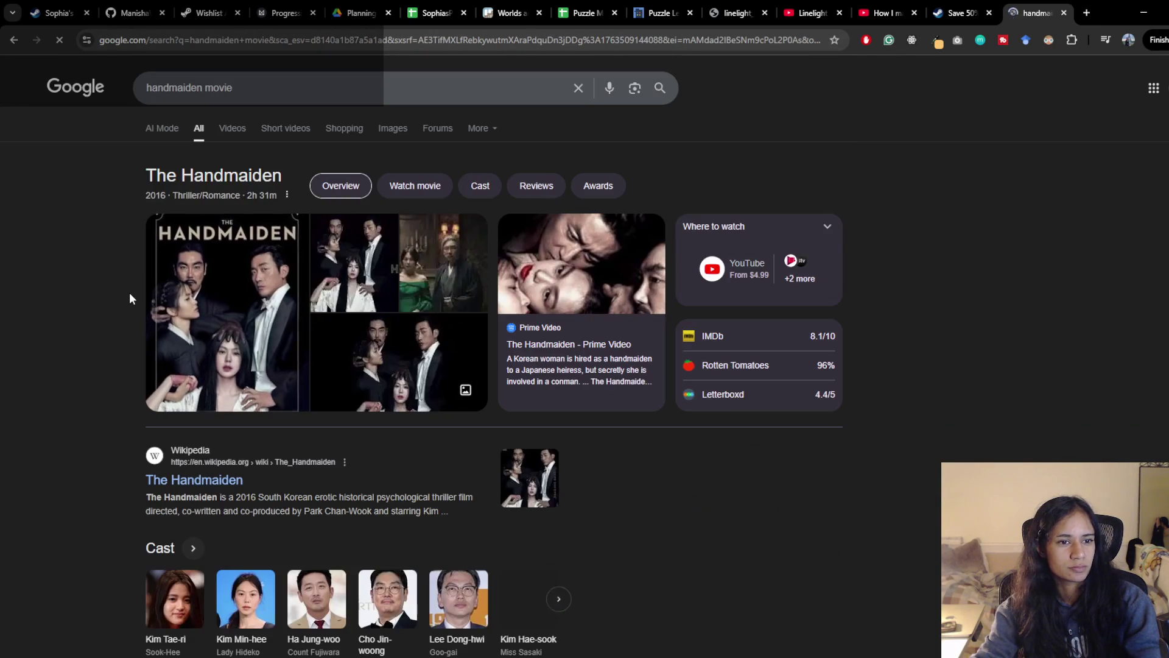
pyautogui.scroll(5, 107, 313)
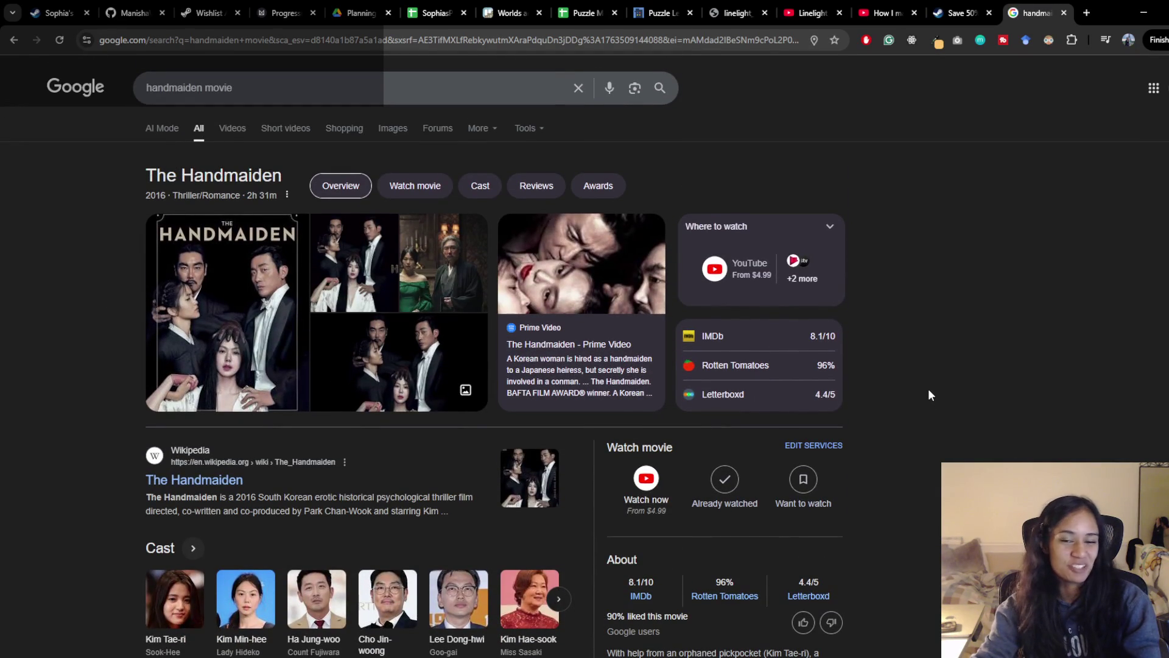
pyautogui.scroll(-3, 928, 388)
pyautogui.scroll(-2, 908, 441)
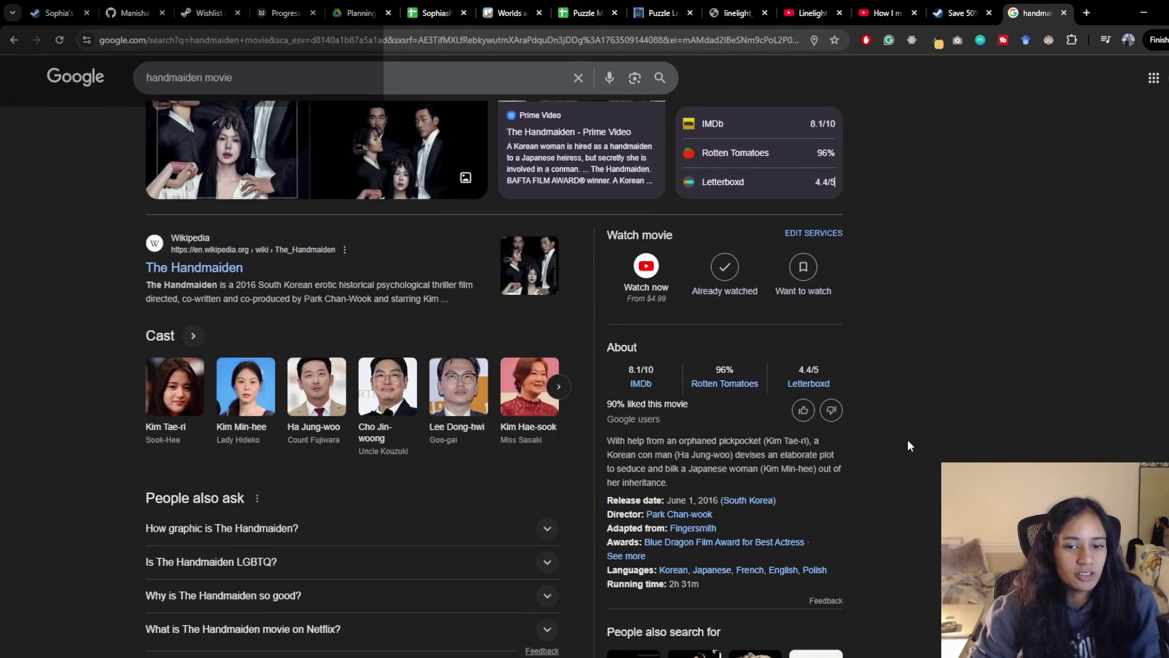
pyautogui.scroll(-1, 896, 435)
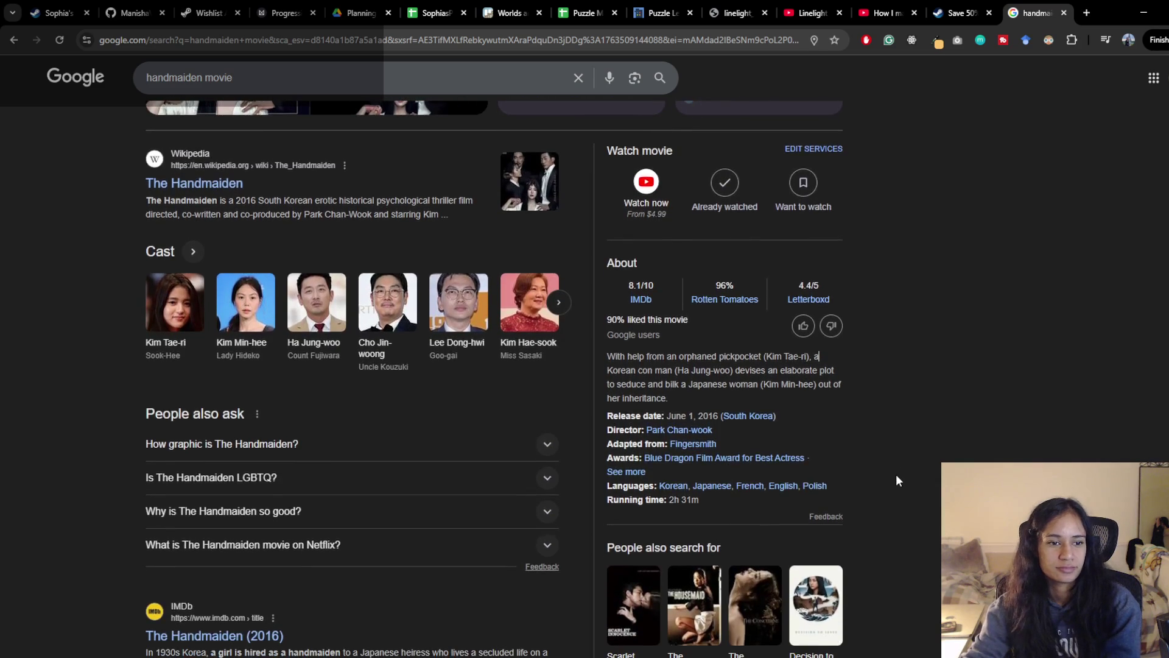
pyautogui.scroll(3, 897, 475)
pyautogui.scroll(2, 881, 504)
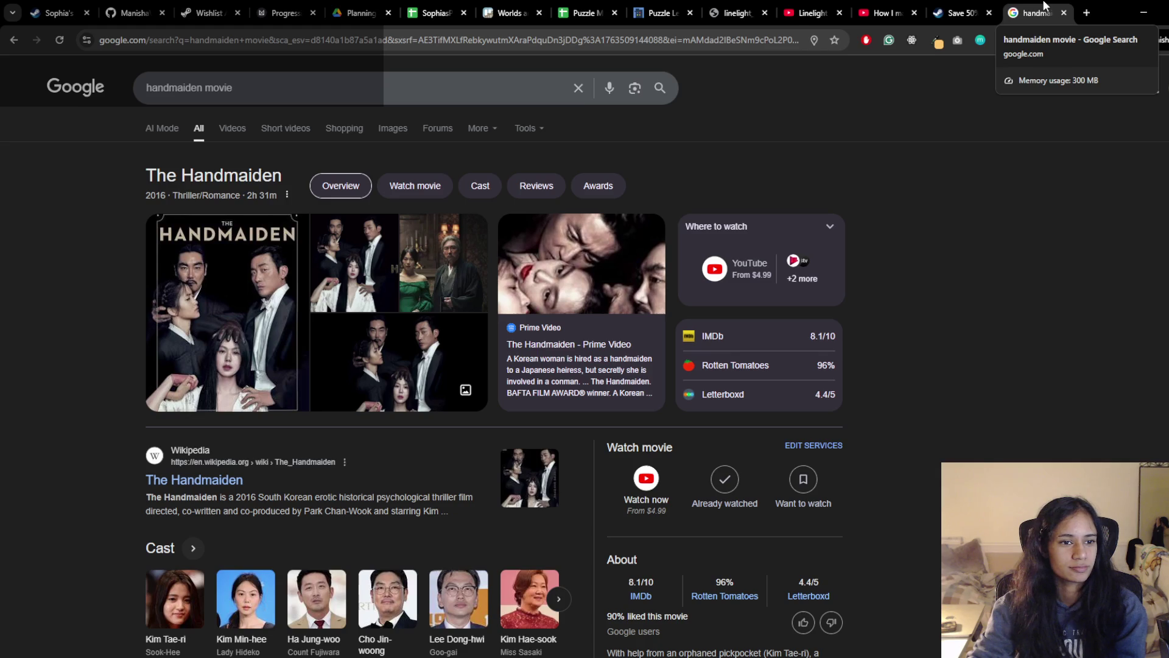
pyautogui.hotkey('ctrl', 'w')
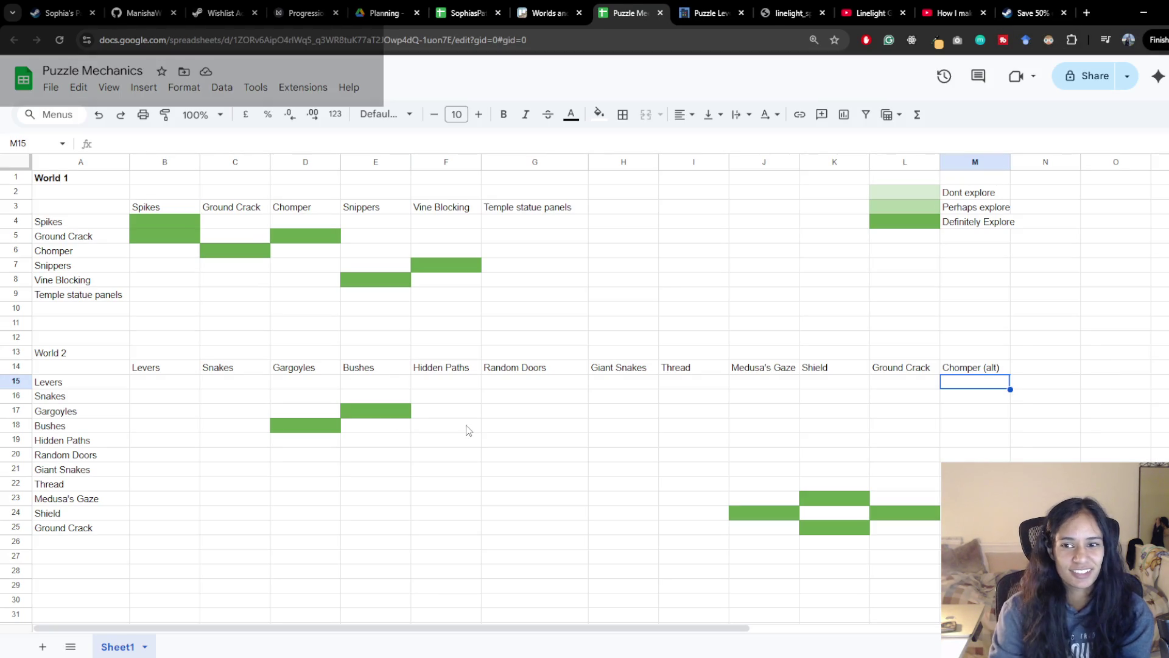
# Review the Snippers×Vine Blocking, Ground Crack×Chomper and Gargoyles×Hidden Paths pair cells
pyautogui.click(449, 257)
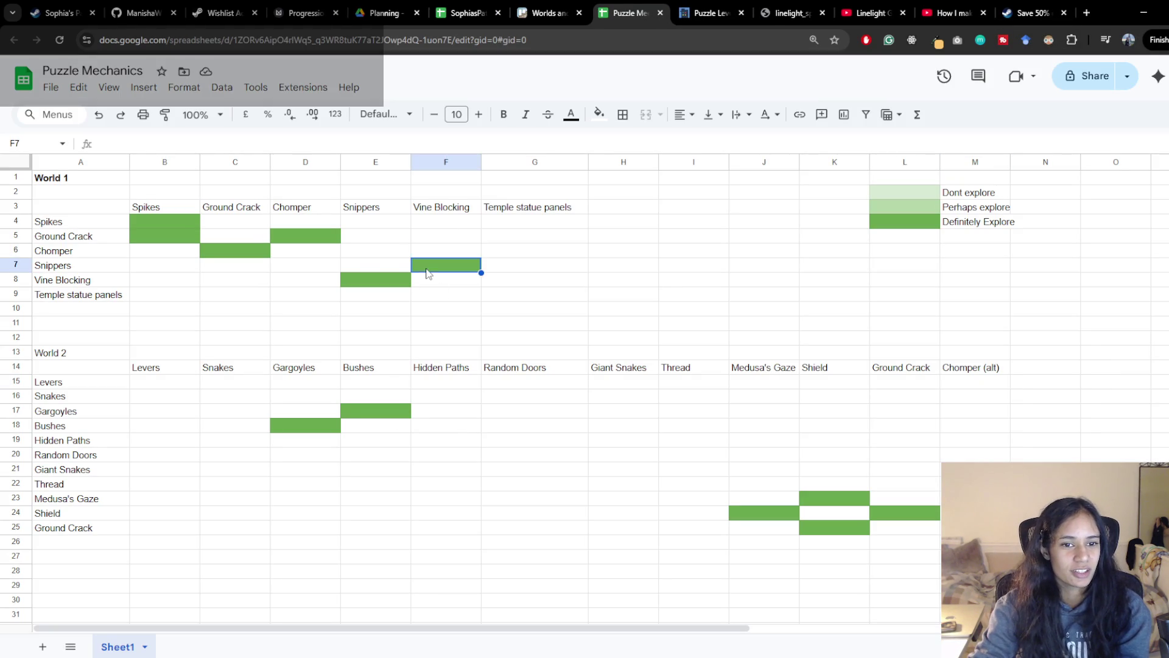
pyautogui.click(305, 236)
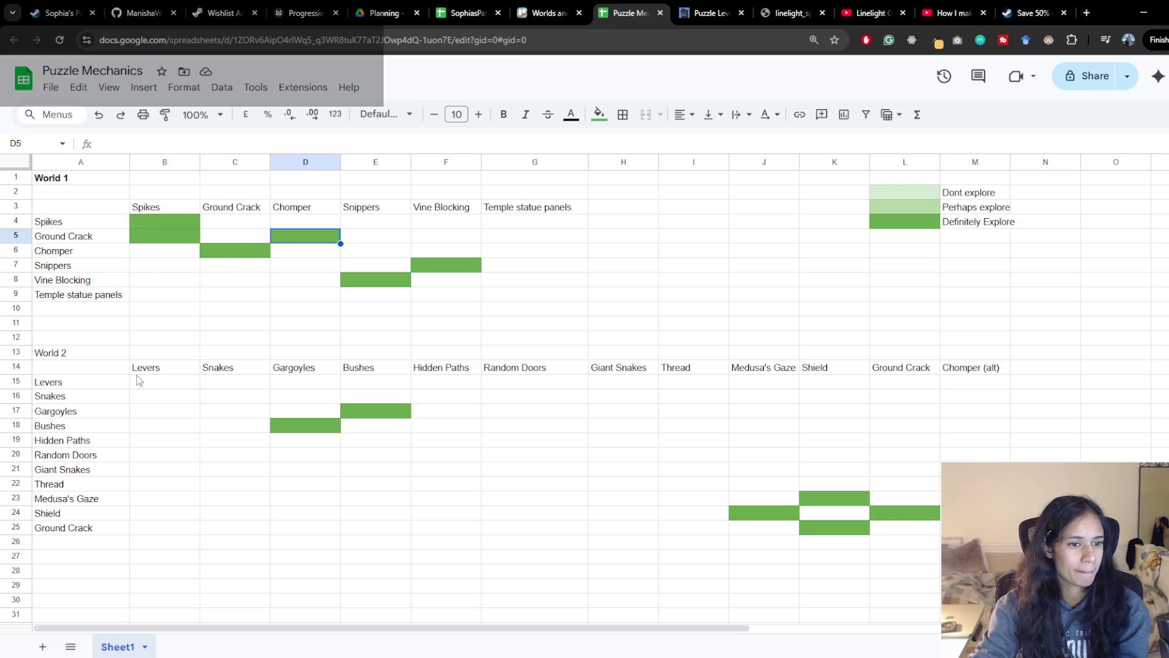
pyautogui.click(447, 412)
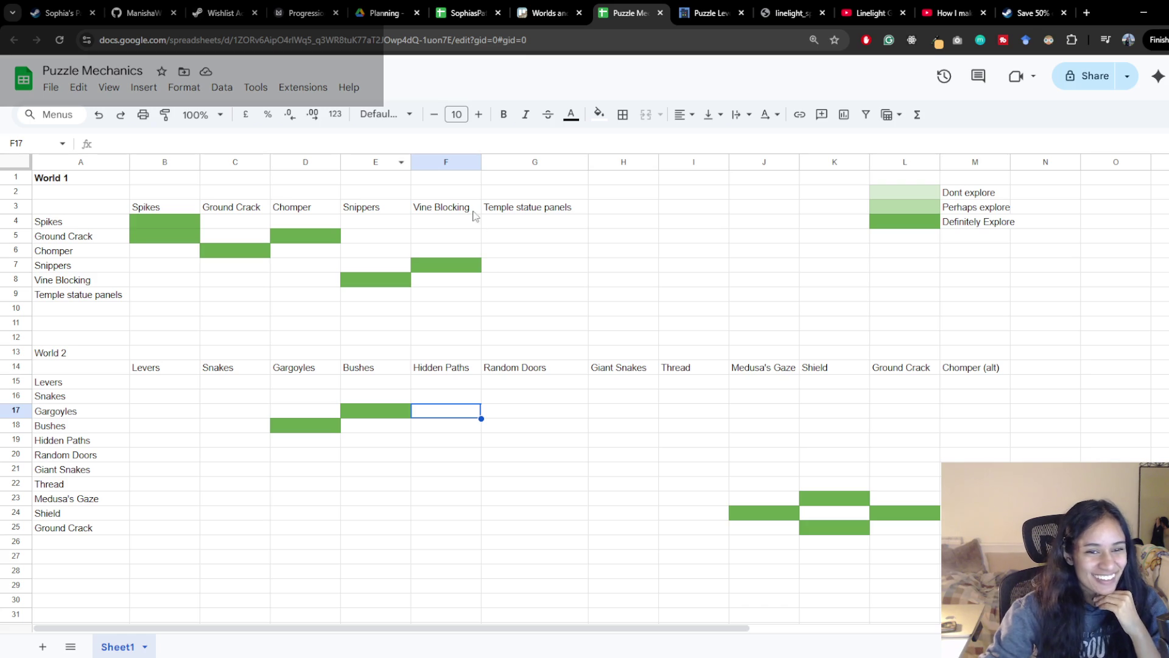
pyautogui.click(596, 210)
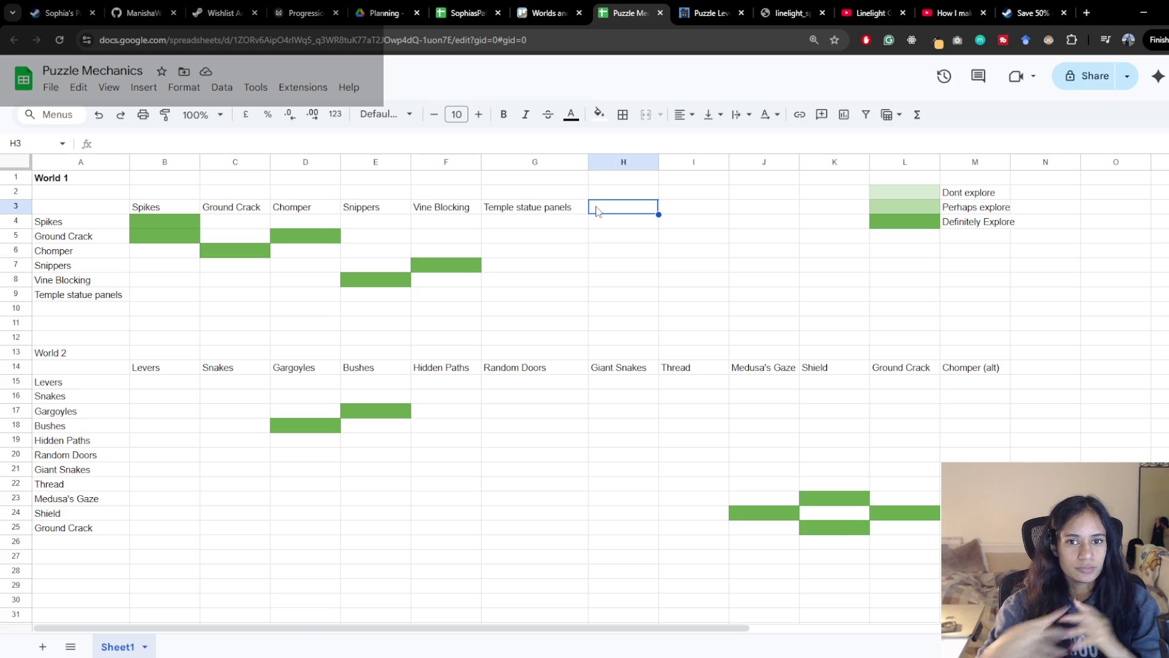
# Flip between the strategies article and the sheet, checking the Chomper × Temple statue panels cell
pyautogui.click(713, 13)
pyautogui.scroll(10, 560, 415)
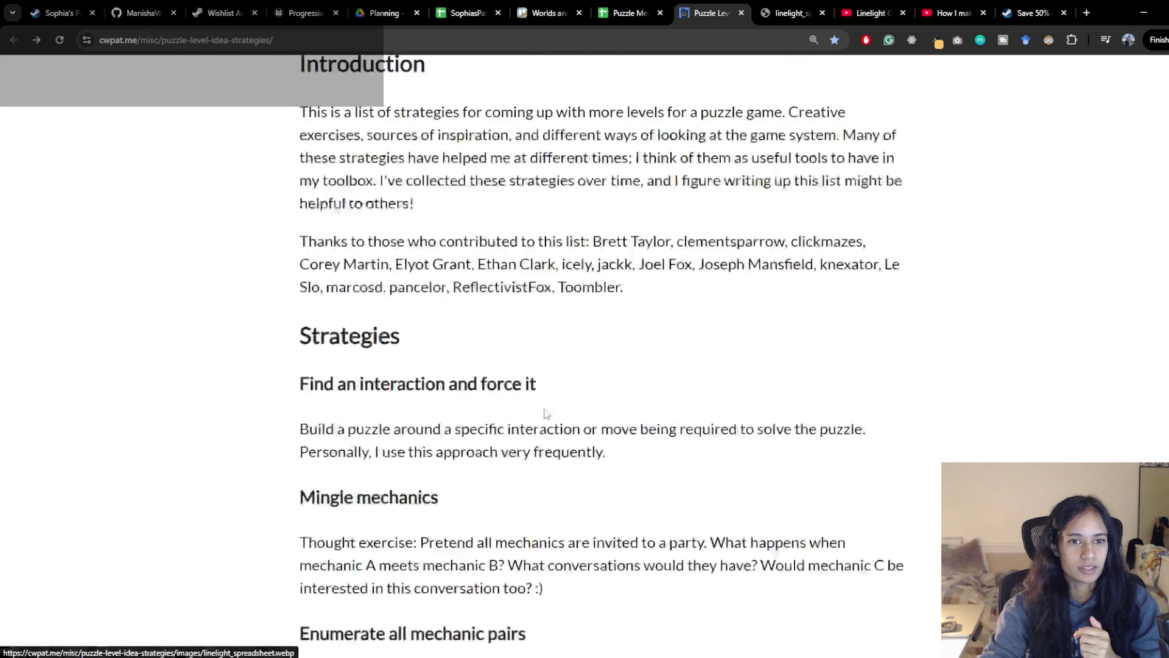
pyautogui.scroll(-5, 547, 409)
pyautogui.scroll(-5, 547, 411)
pyautogui.scroll(3, 548, 410)
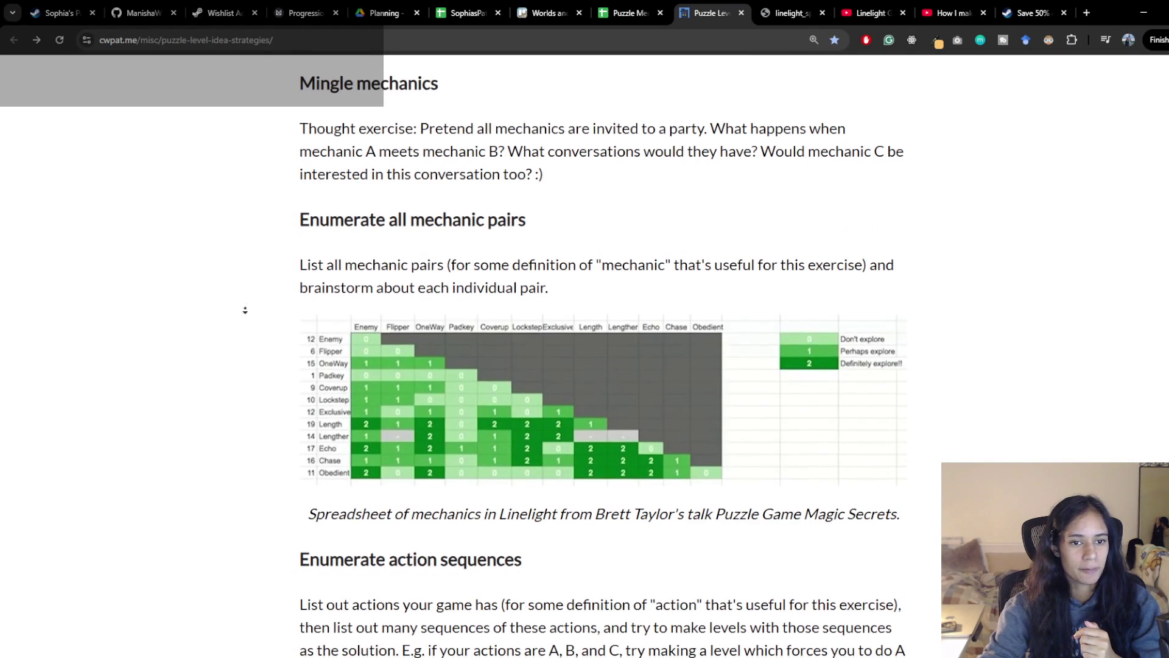
pyautogui.scroll(-1, 232, 338)
pyautogui.scroll(-3, 232, 338)
pyautogui.scroll(-3, 232, 338)
pyautogui.scroll(-3, 228, 347)
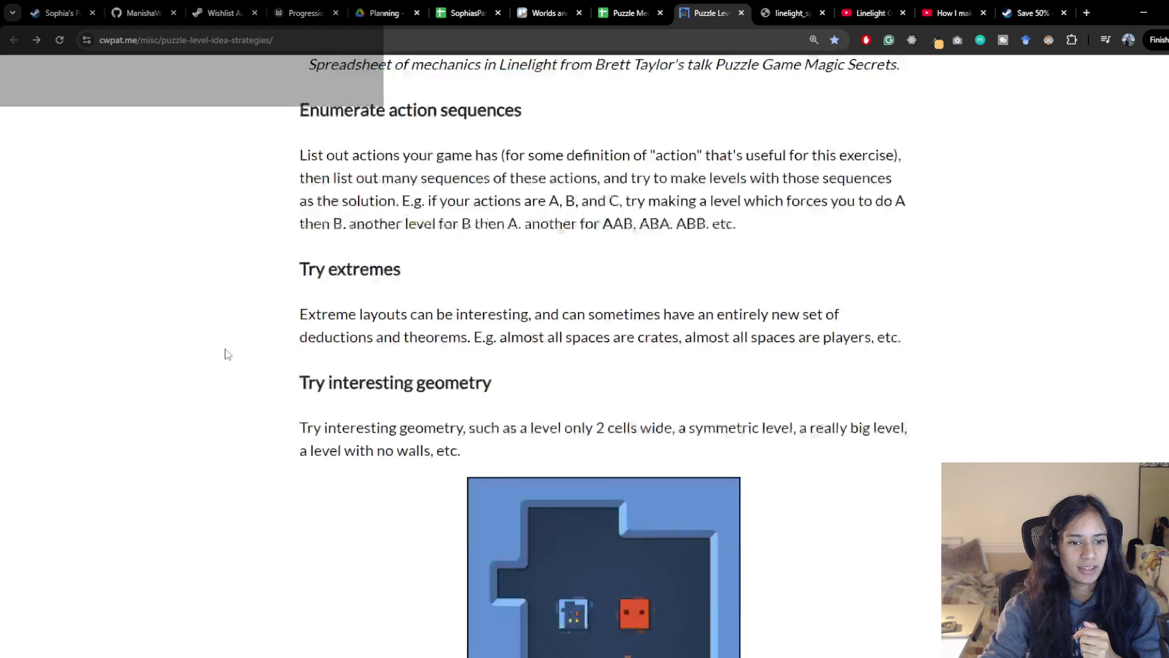
pyautogui.scroll(-1, 227, 353)
pyautogui.scroll(-2, 226, 354)
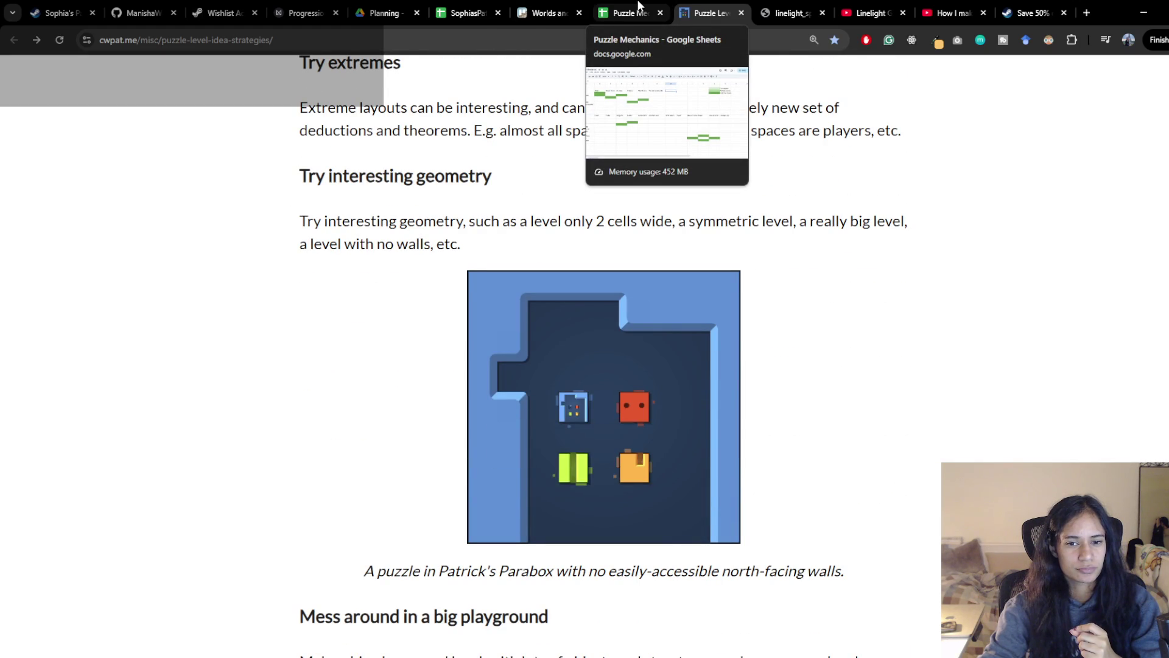
pyautogui.click(628, 13)
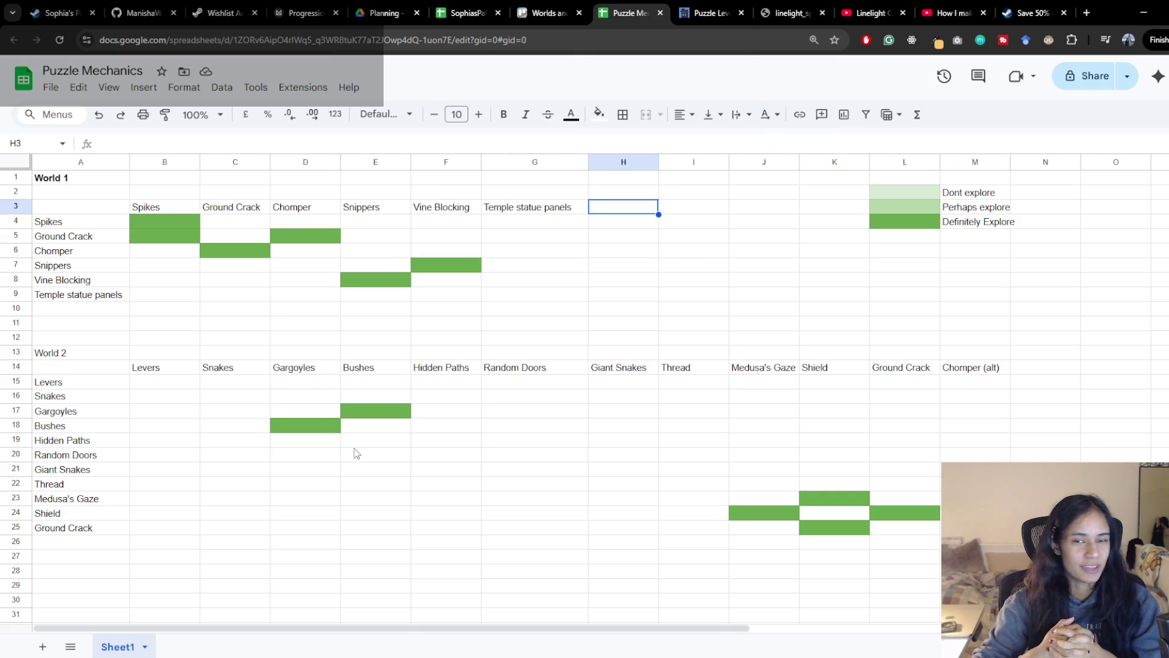
pyautogui.click(708, 13)
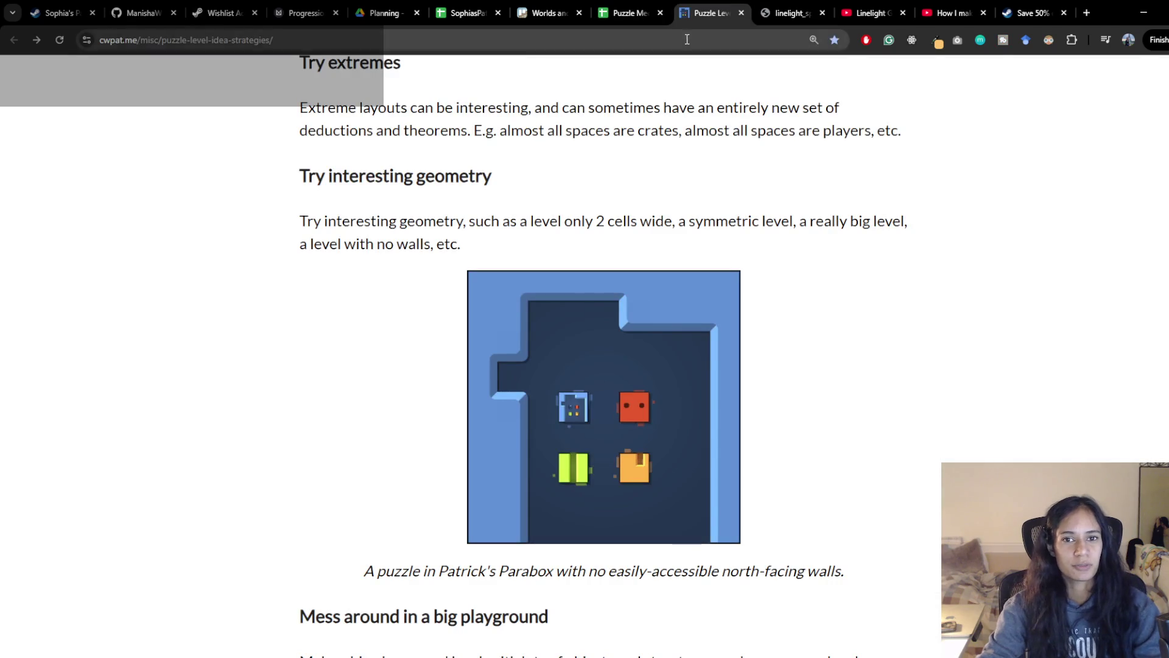
pyautogui.click(629, 13)
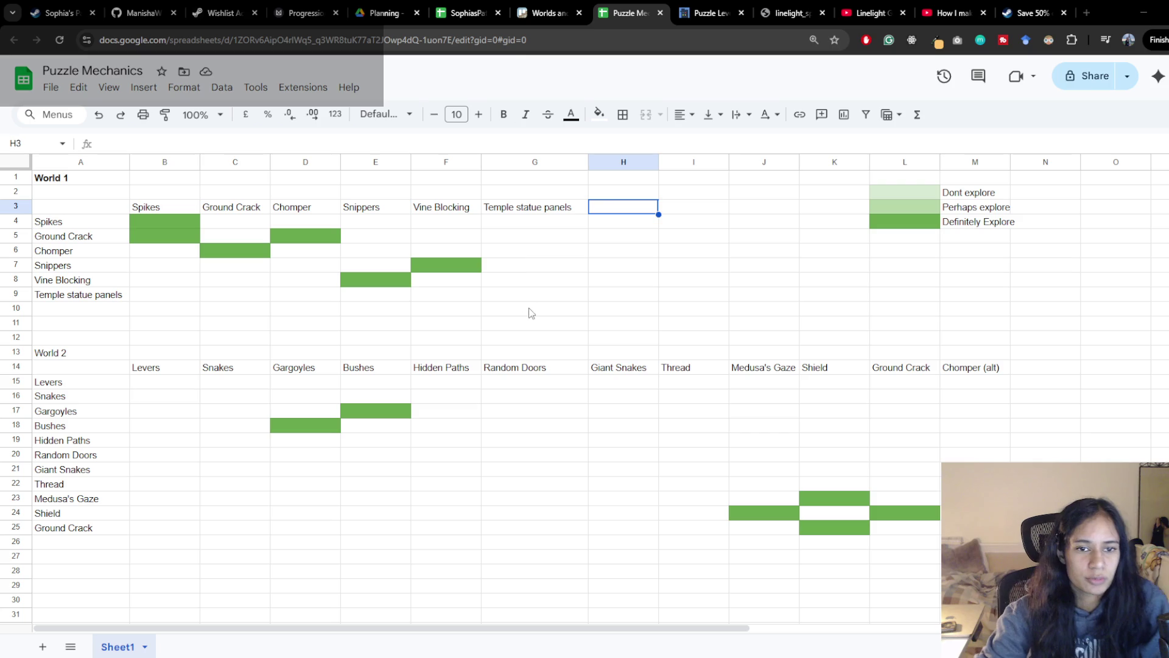
pyautogui.click(520, 265)
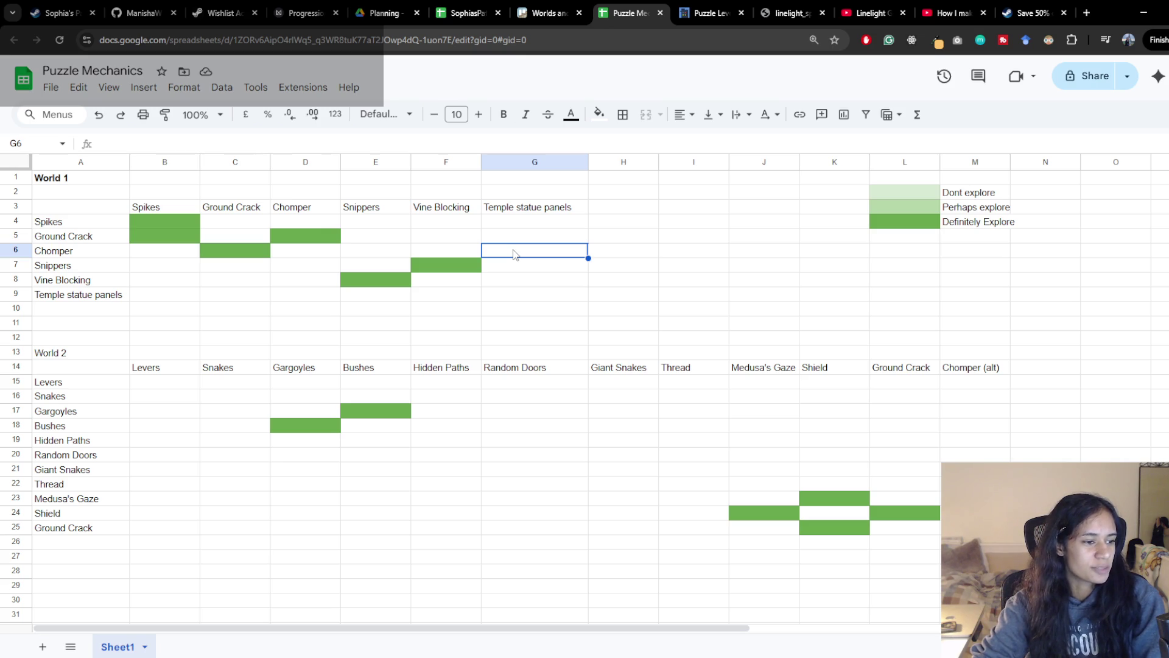
pyautogui.click(711, 12)
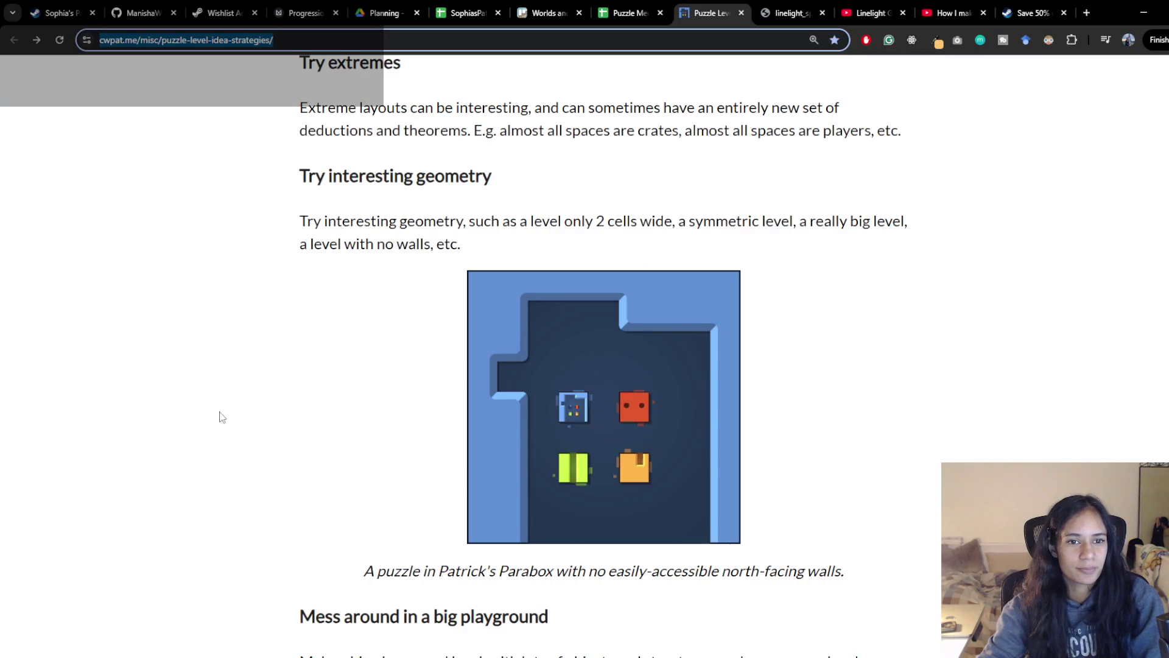
# Scroll through the strategies article, then return to the Puzzle Mechanics sheet
pyautogui.middleClick(219, 418)
pyautogui.middleClick(523, 190)
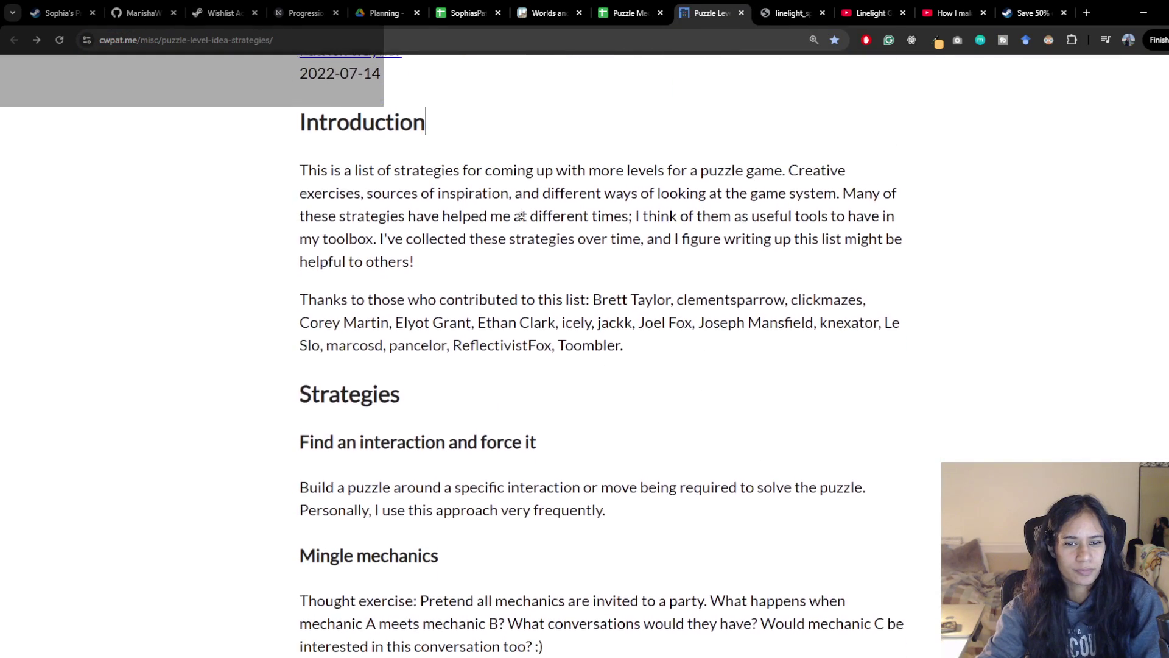
pyautogui.click(520, 223)
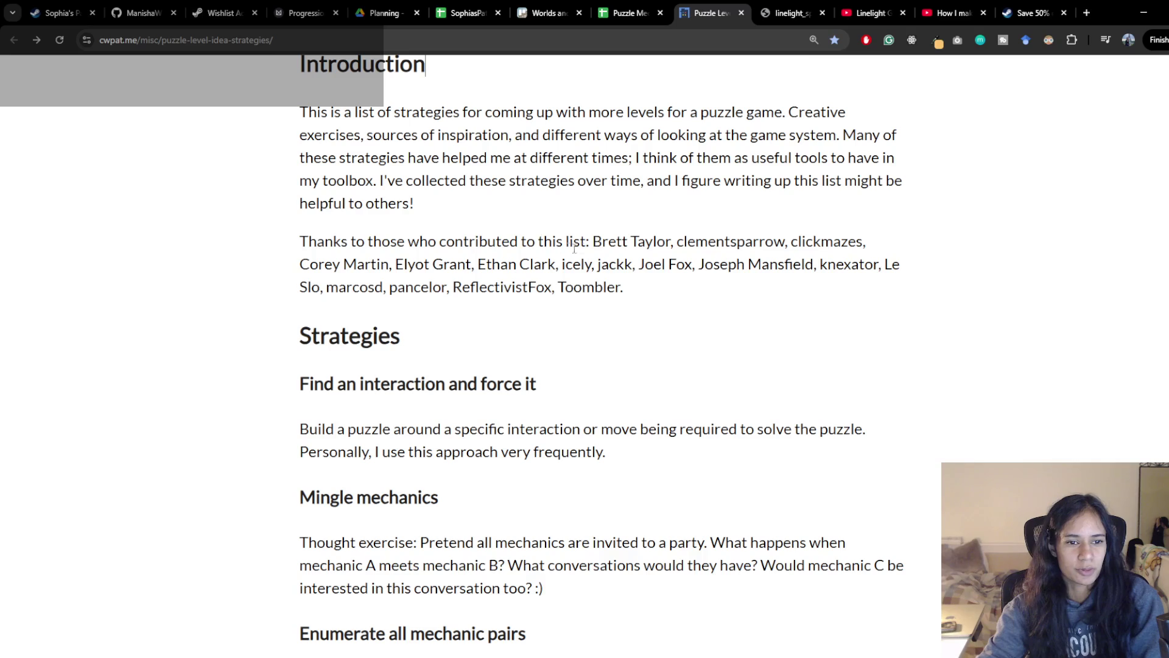
pyautogui.scroll(-12, 597, 366)
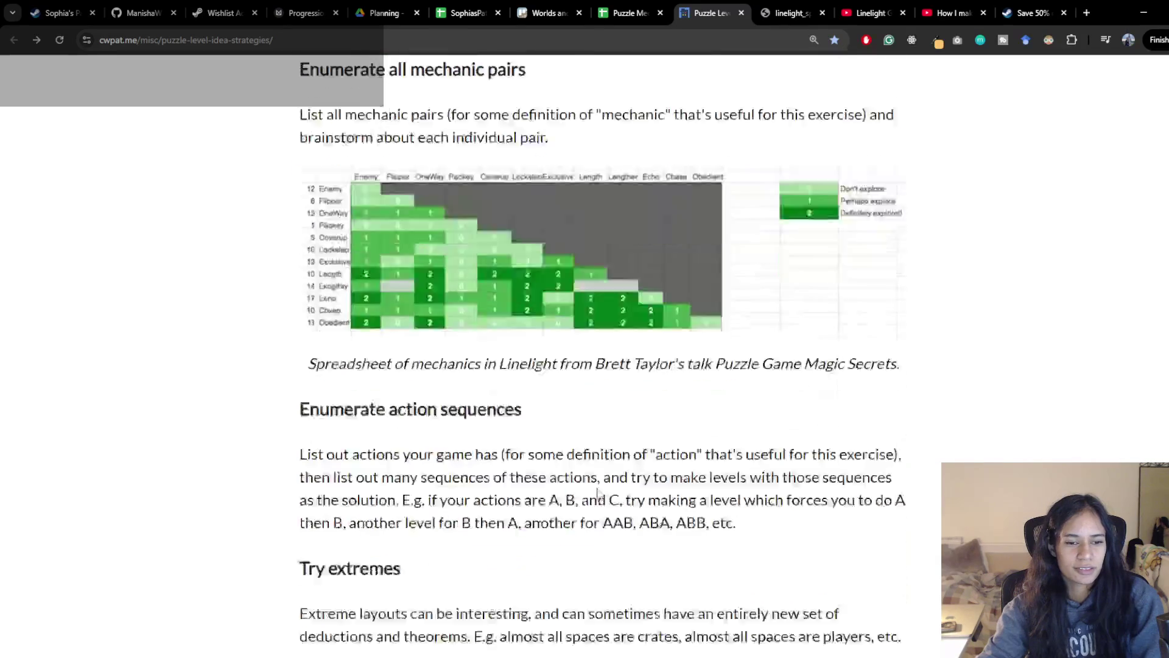
pyautogui.scroll(2, 321, 477)
pyautogui.scroll(2, 256, 475)
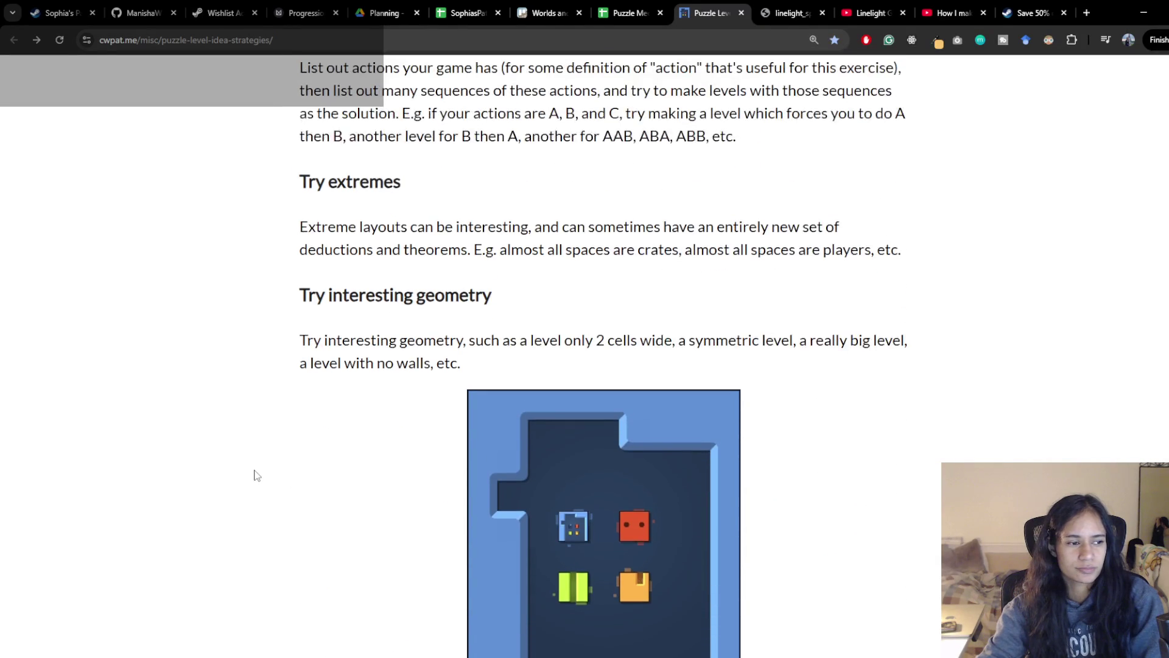
pyautogui.scroll(2, 260, 473)
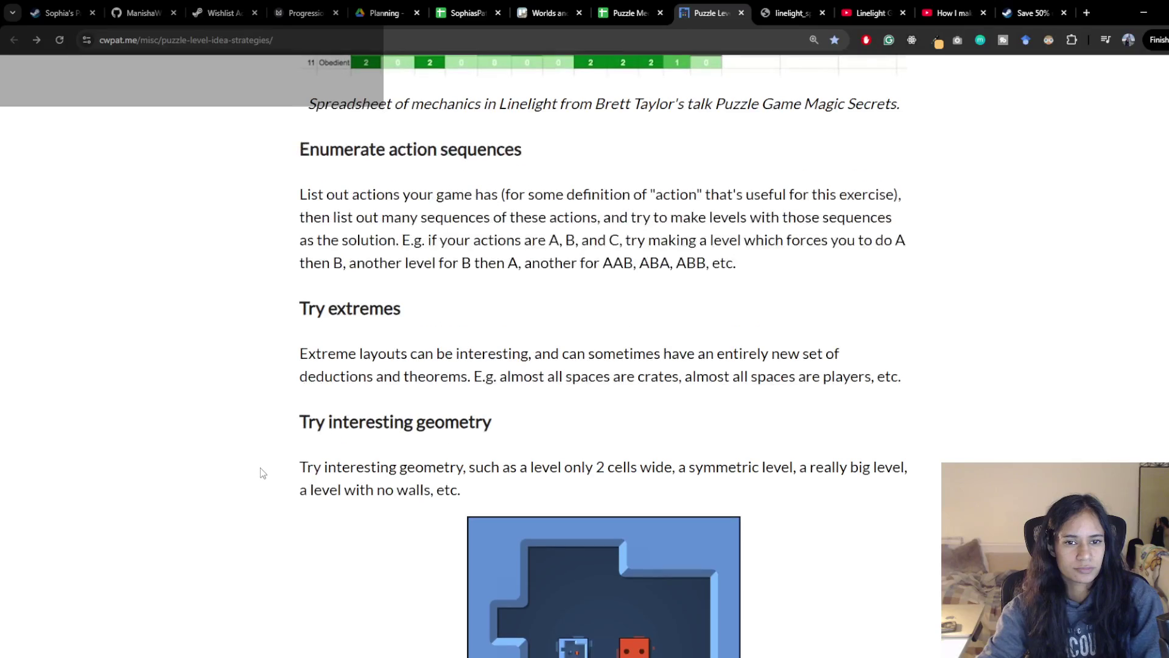
pyautogui.scroll(-2, 260, 472)
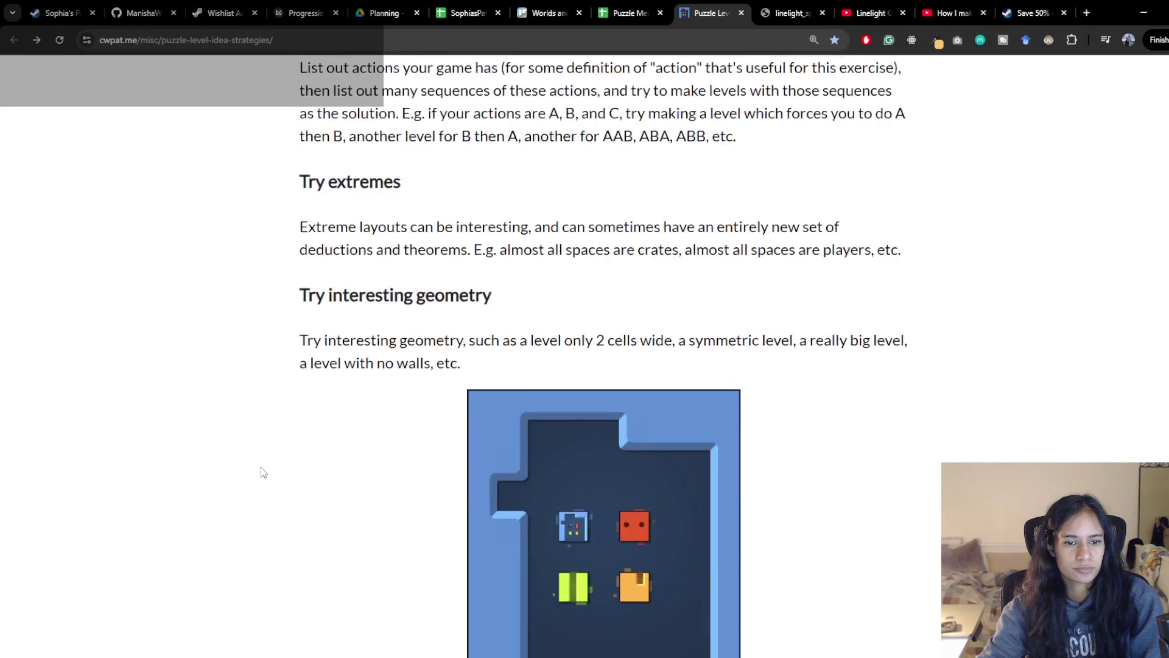
pyautogui.scroll(-2, 261, 471)
pyautogui.click(631, 14)
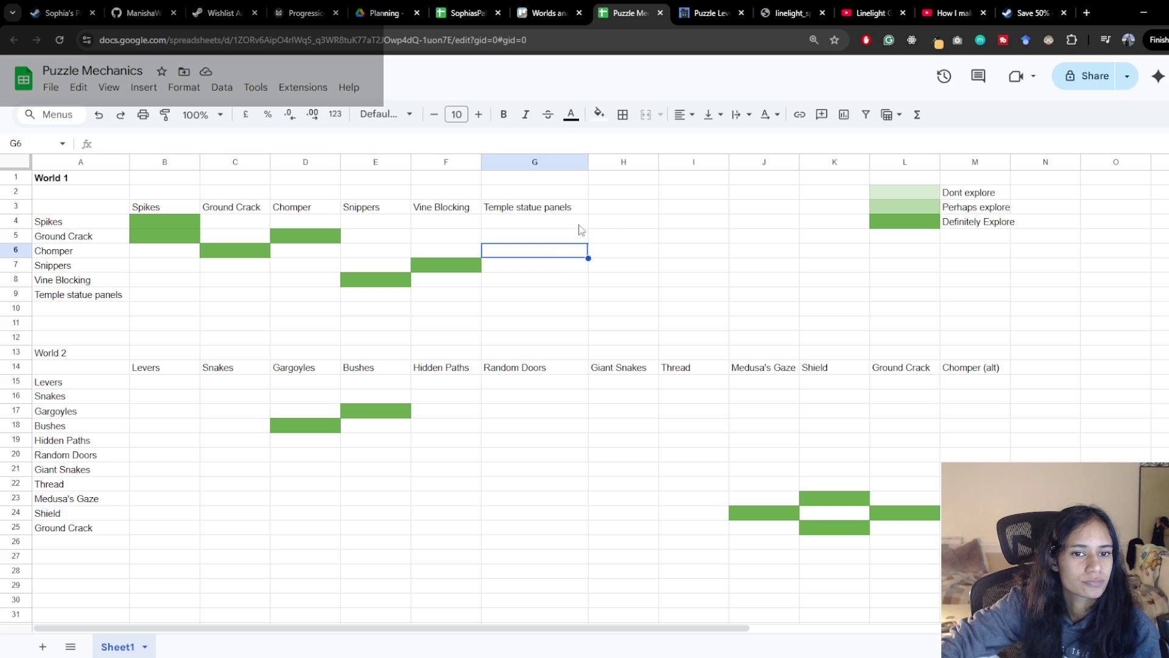
# Copy the green fill of F7 into G8, the Vine Blocking pairing
pyautogui.click(473, 225)
pyautogui.click(526, 227)
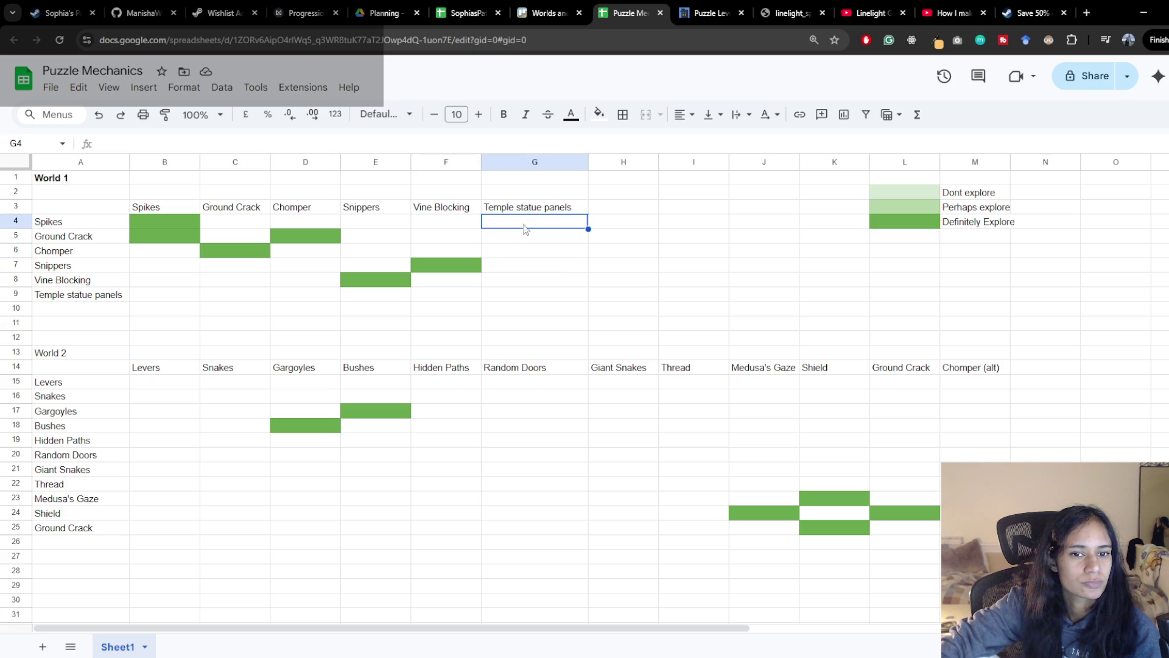
pyautogui.click(523, 283)
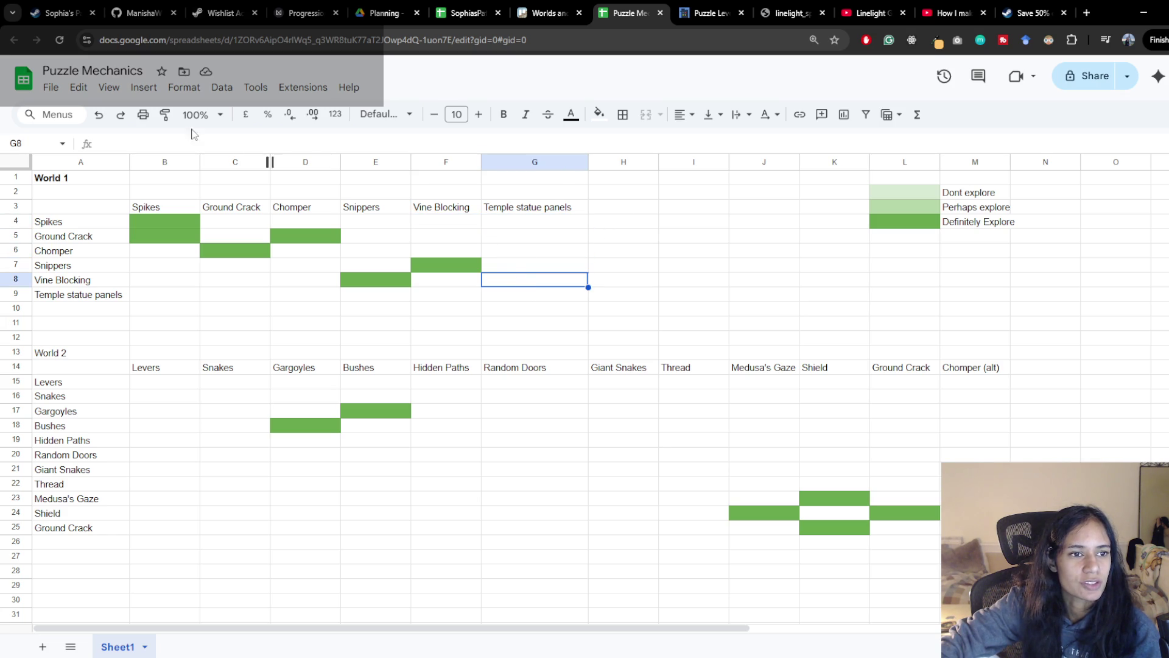
pyautogui.press('Up')
pyautogui.press('Left')
pyautogui.hotkey('ctrl', 'c')
pyautogui.click(513, 279)
pyautogui.hotkey('ctrl', 'v')
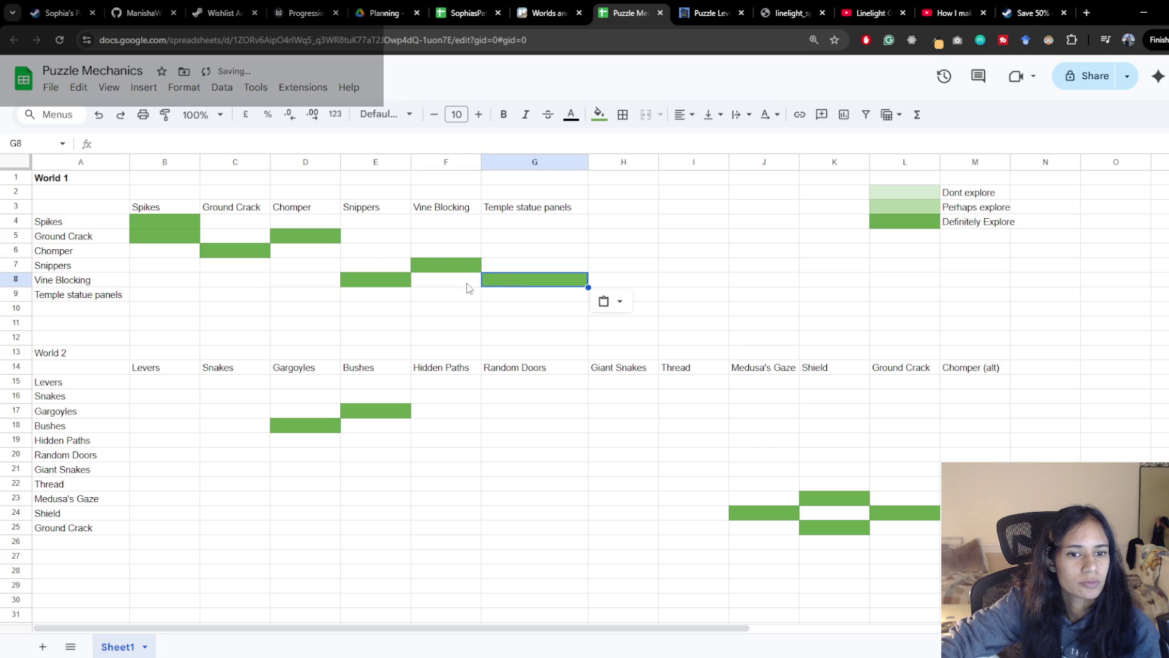
# Paint G8's green fill onto G9, then review the Snippers and Chomper pairing cells
pyautogui.click(164, 114)
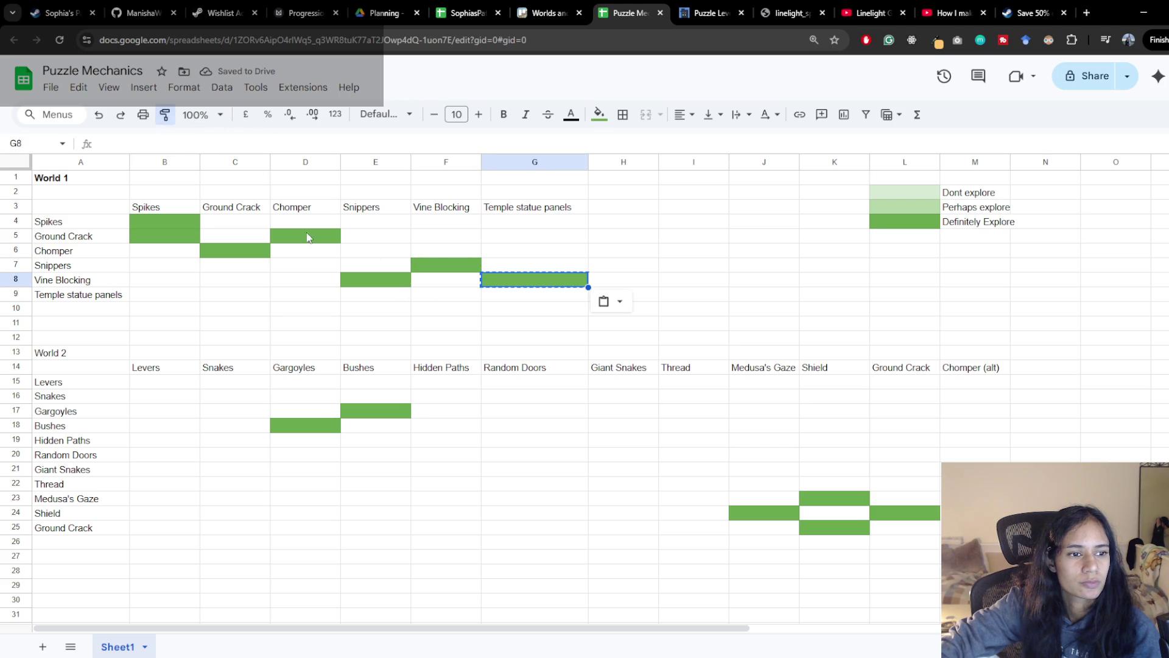
pyautogui.click(517, 296)
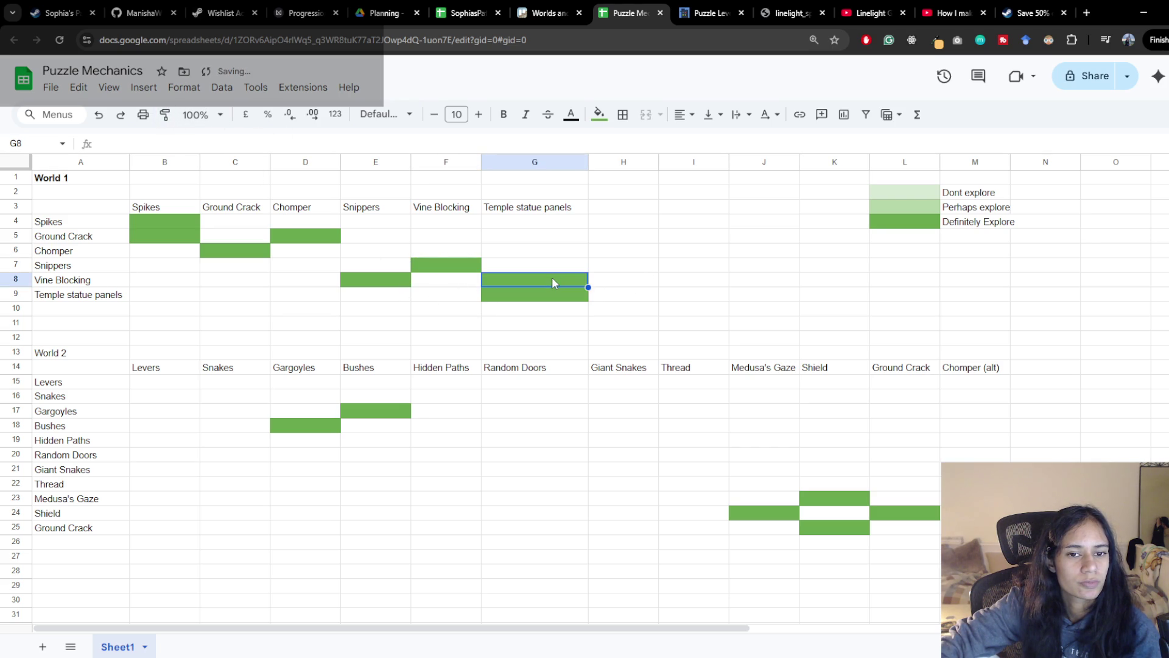
pyautogui.click(606, 277)
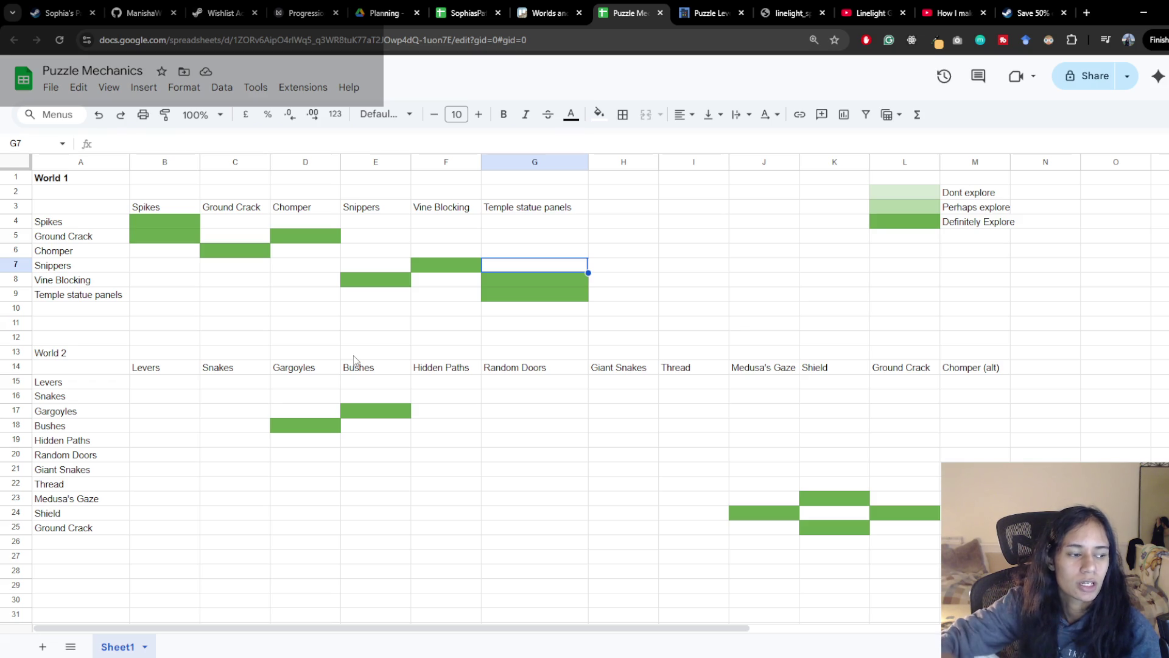
pyautogui.click(376, 208)
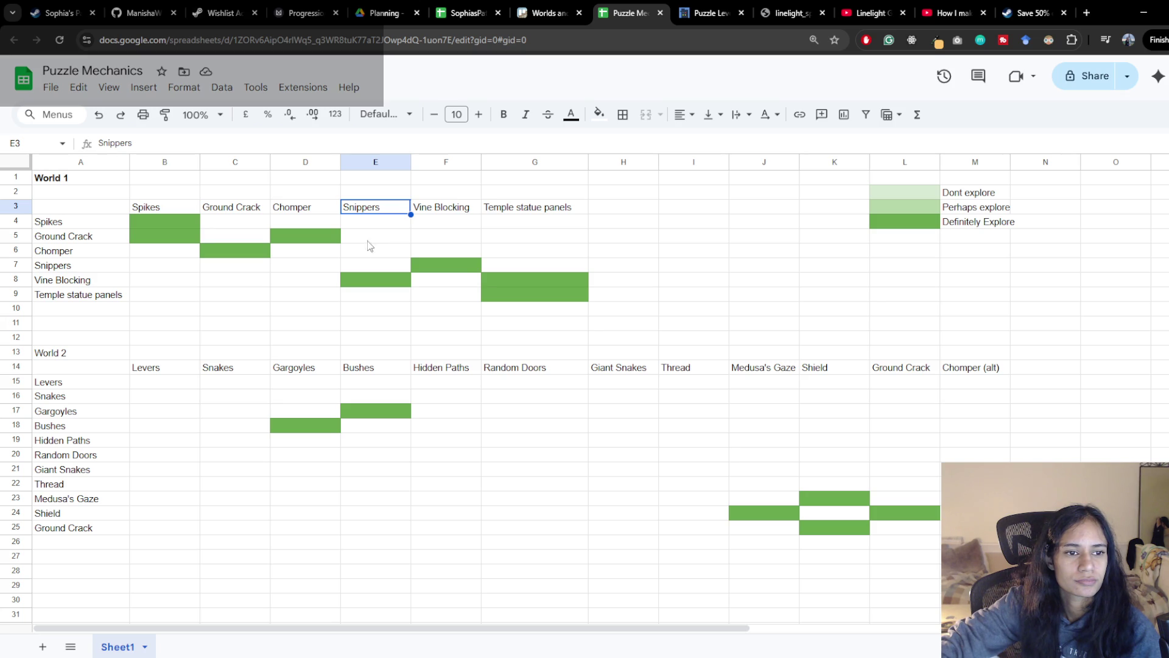
pyautogui.click(326, 251)
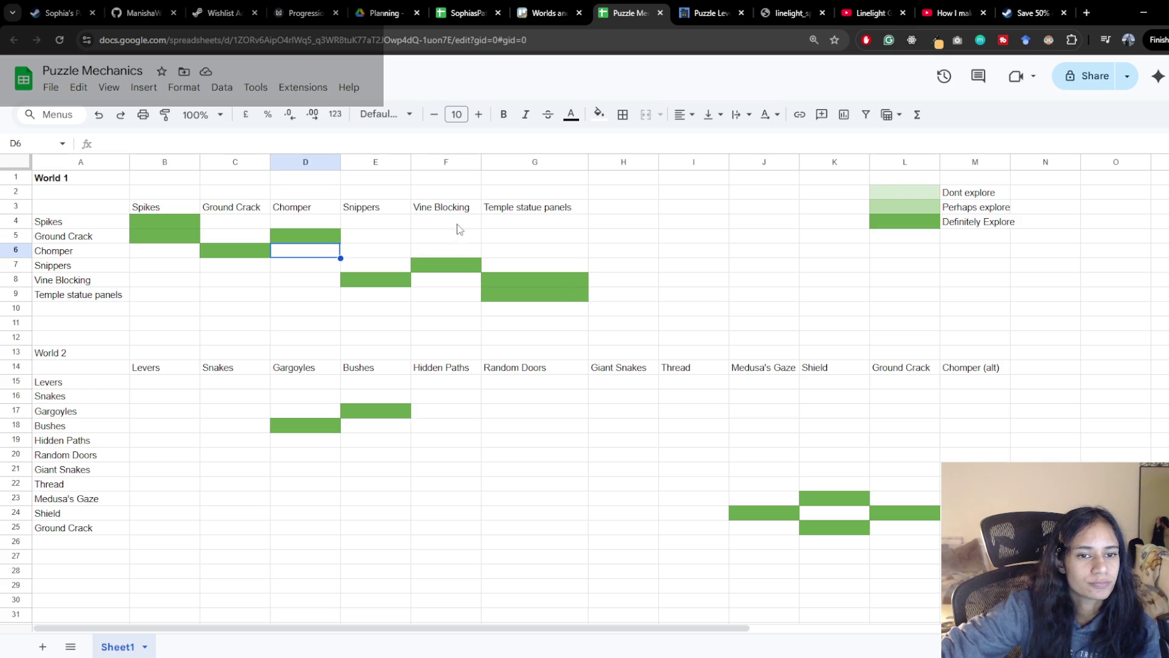
pyautogui.click(543, 298)
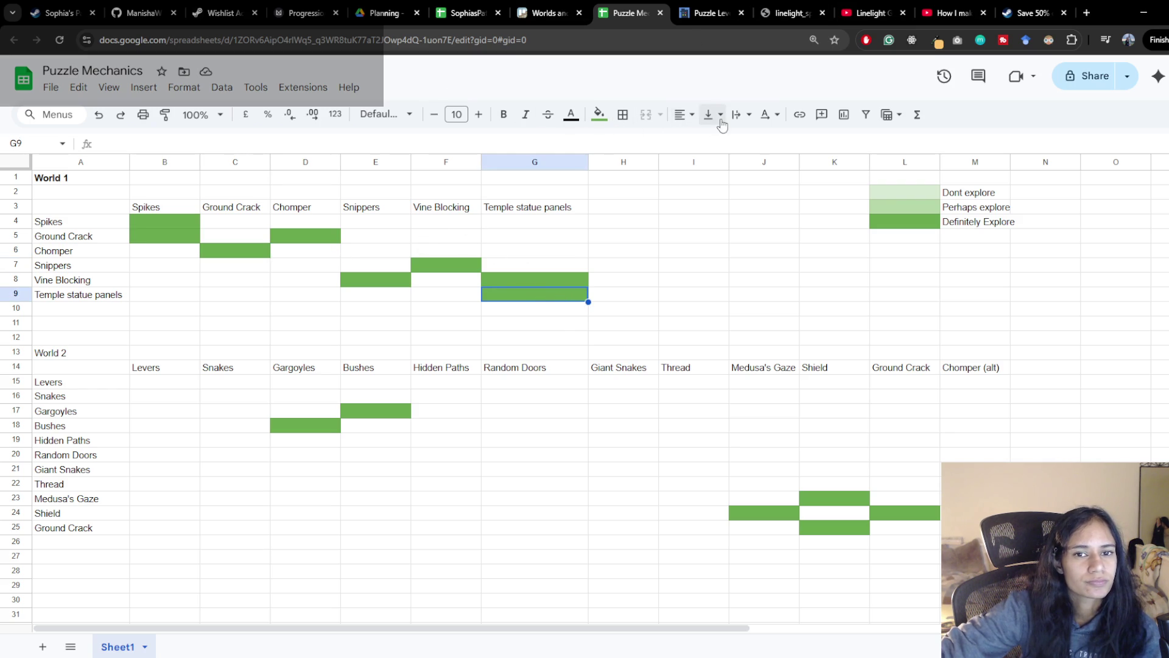
# Post the comment 'vines blocking the panels?' on cell G9
pyautogui.click(821, 114)
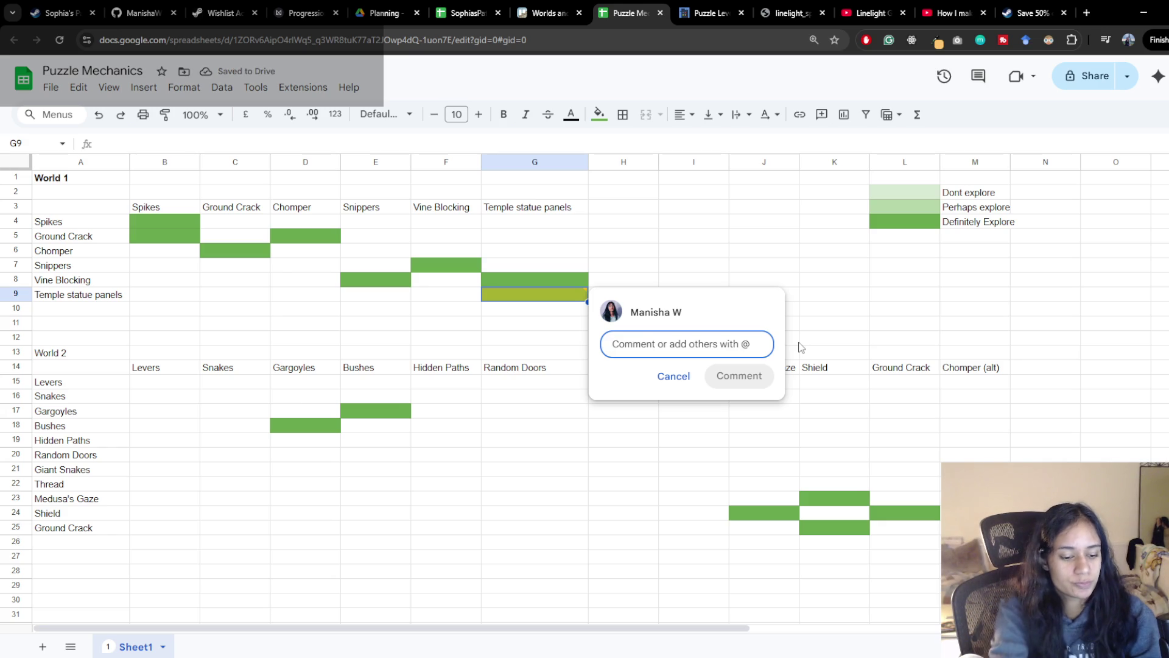
pyautogui.write('vines block')
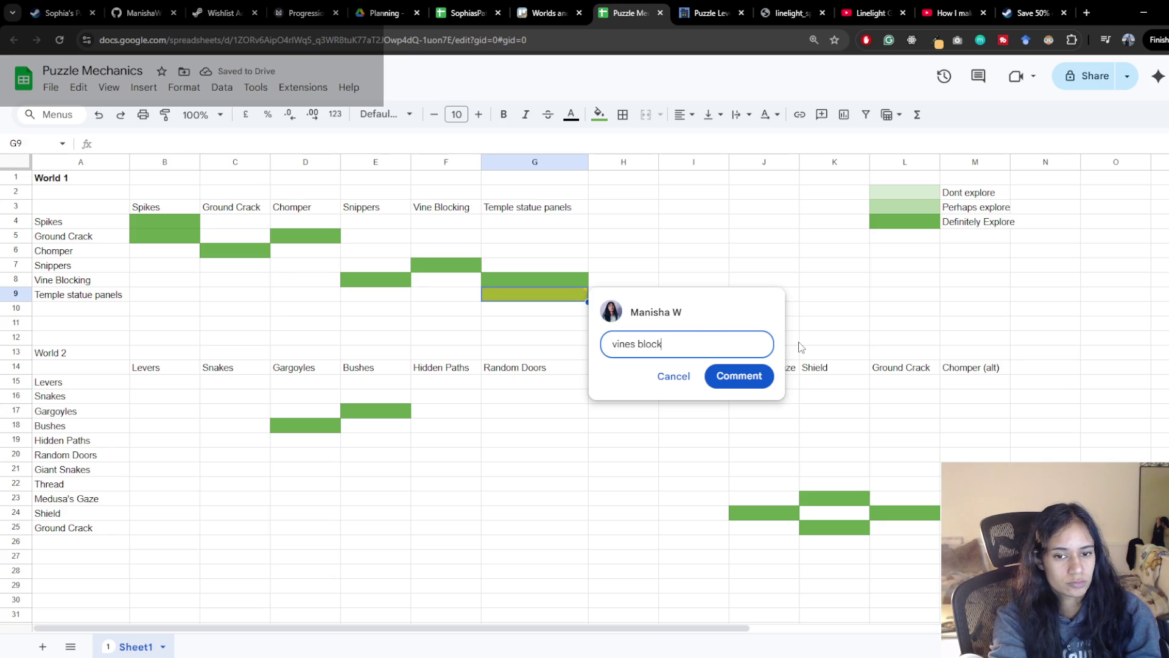
pyautogui.write('ing the panels')
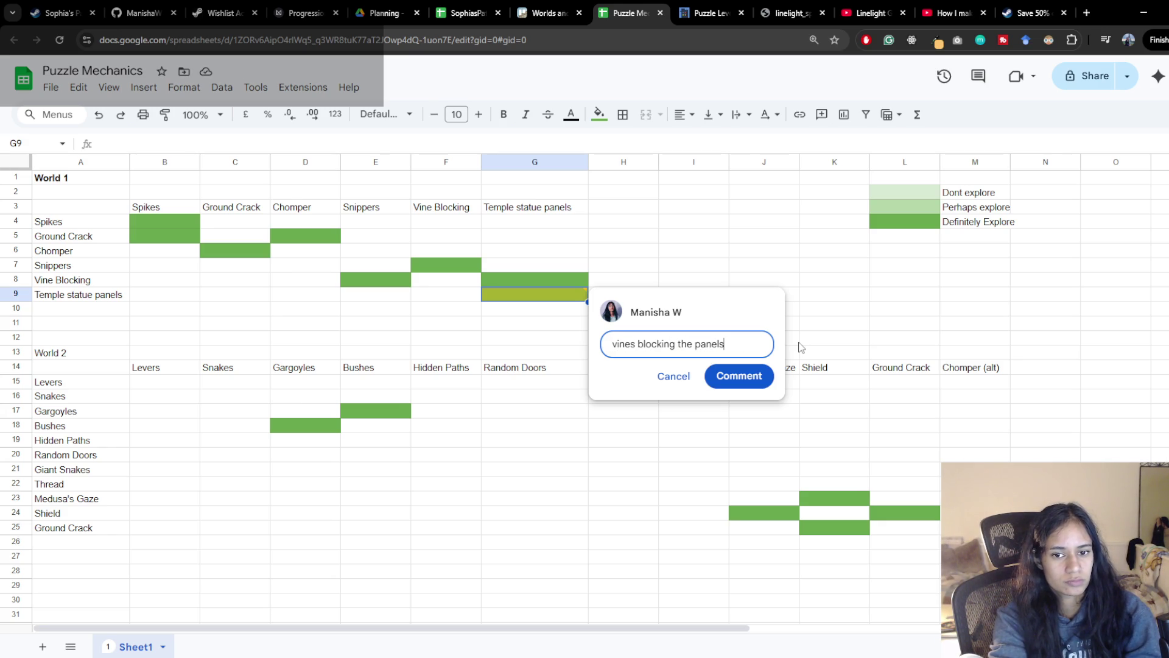
pyautogui.write('?')
pyautogui.hotkey('ctrl', 'Return')
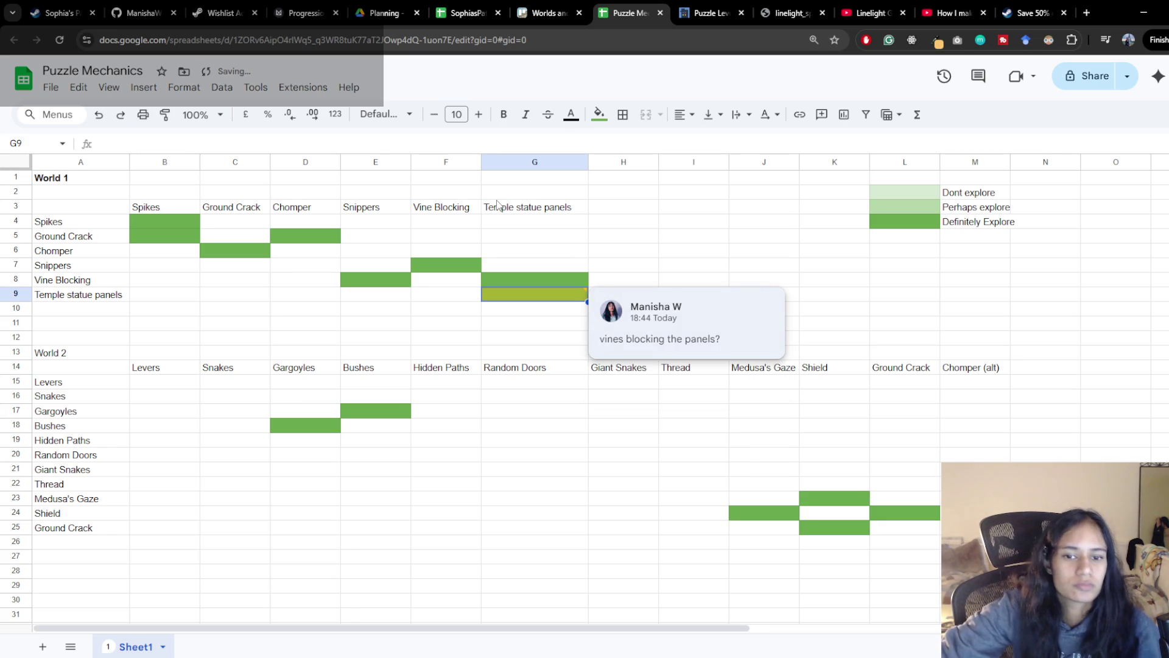
pyautogui.click(535, 265)
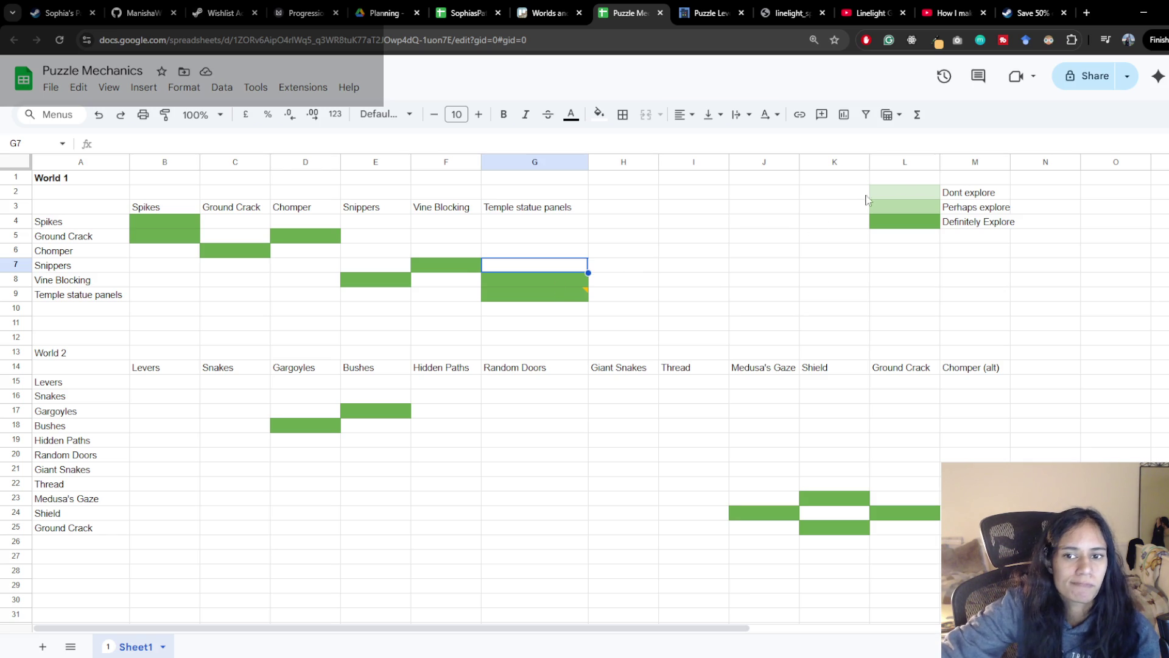
pyautogui.click(903, 207)
# Paint the lighter 'Perhaps explore' shade from legend cell L3 onto G8:G9
pyautogui.click(165, 114)
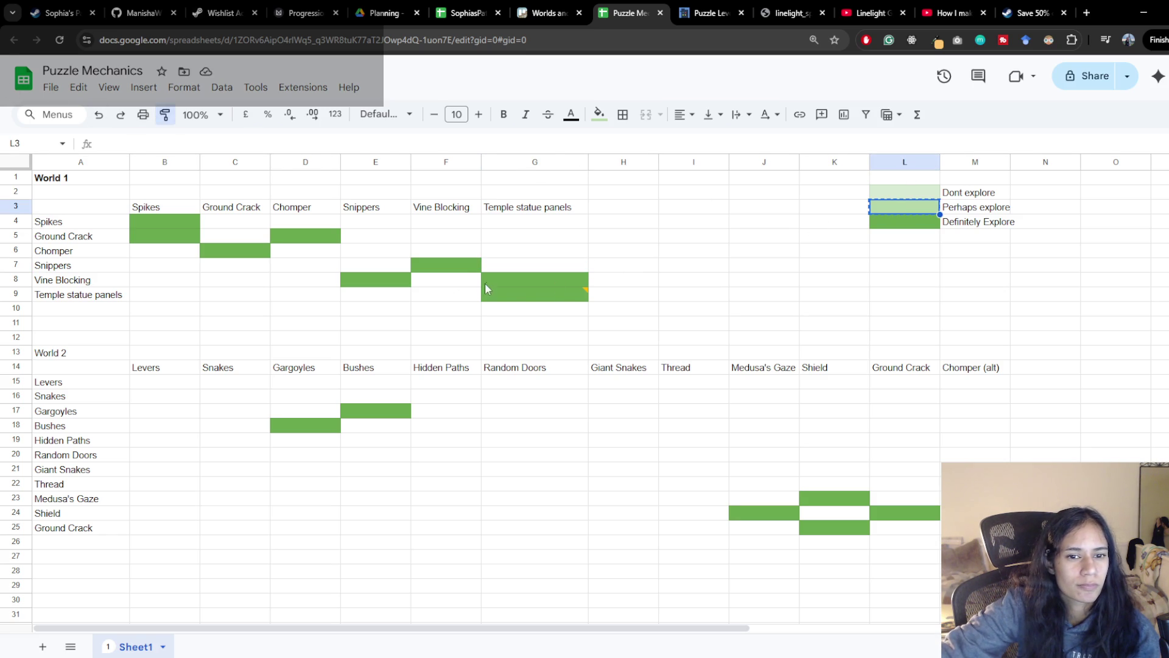
pyautogui.moveTo(485, 282); pyautogui.dragTo(535, 296)
pyautogui.click(639, 255)
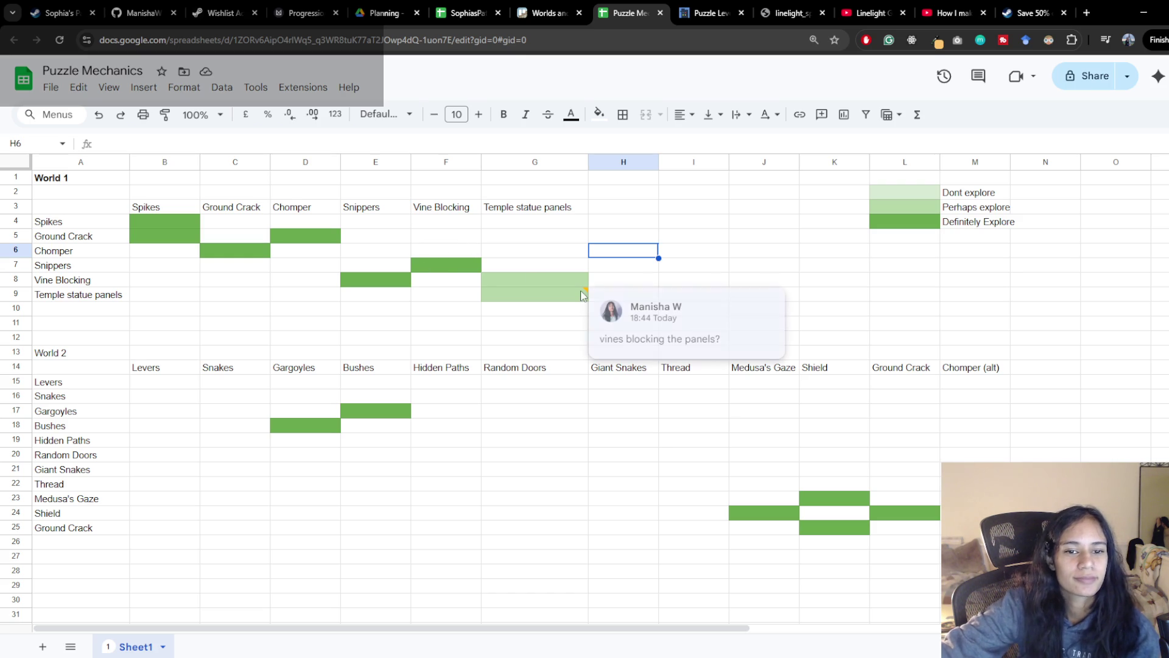
pyautogui.click(448, 294)
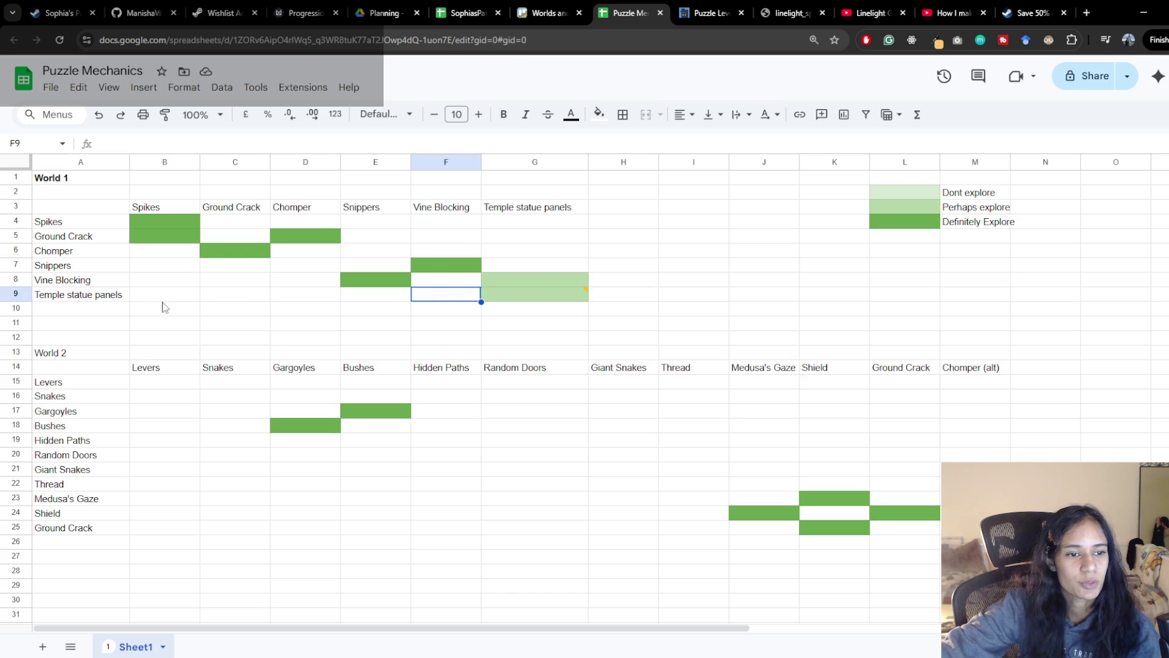
pyautogui.click(125, 315)
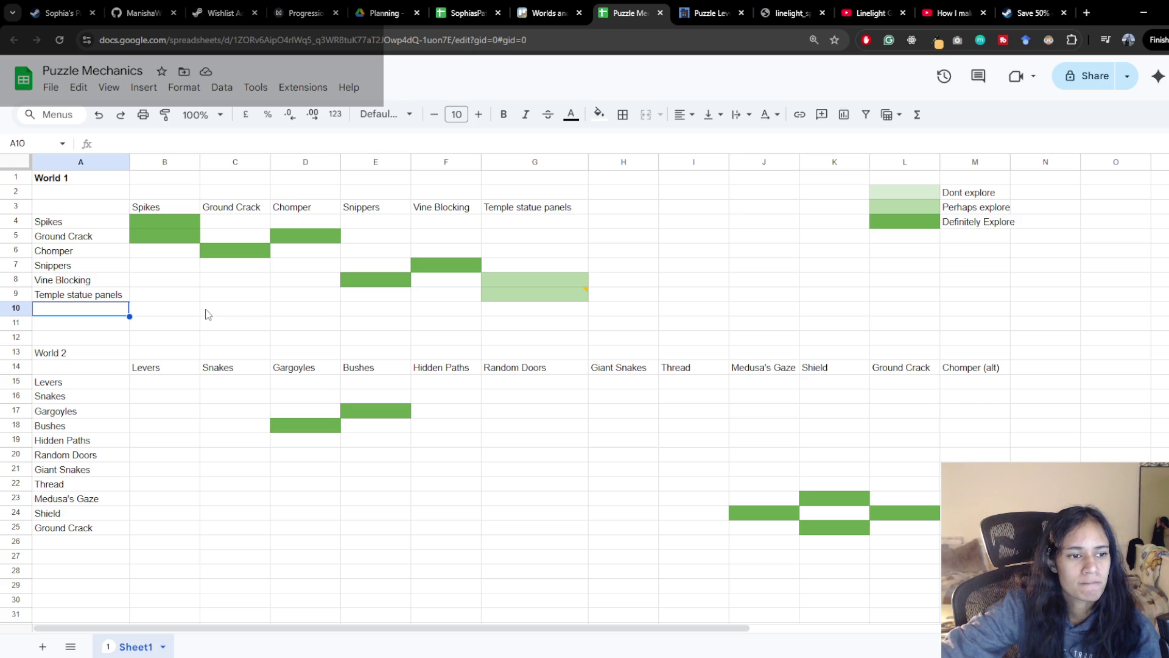
# Compare the Levers row label and column header, discarding a stray edit to Levers
pyautogui.click(165, 382)
pyautogui.click(120, 383)
pyautogui.click(160, 370)
pyautogui.click(118, 383)
pyautogui.click(164, 385)
pyautogui.click(119, 384)
pyautogui.click(160, 369)
pyautogui.click(87, 384)
pyautogui.click(160, 368)
pyautogui.click(110, 383)
pyautogui.click(164, 384)
pyautogui.click(94, 383)
pyautogui.click(164, 384)
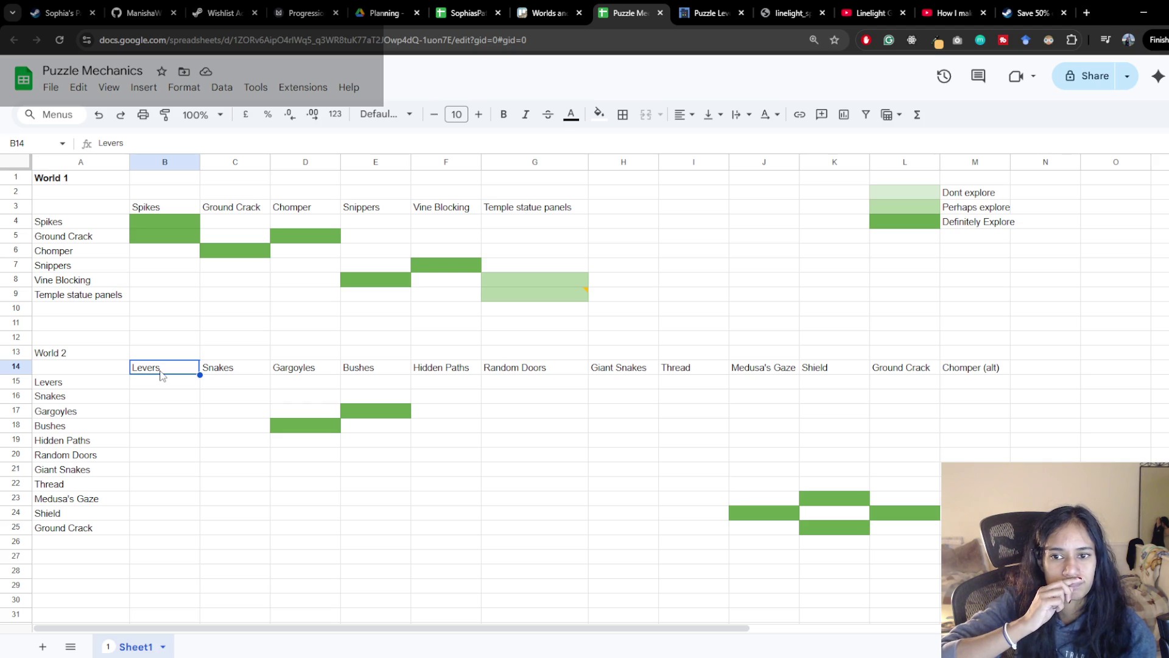
pyautogui.write('/Panels')
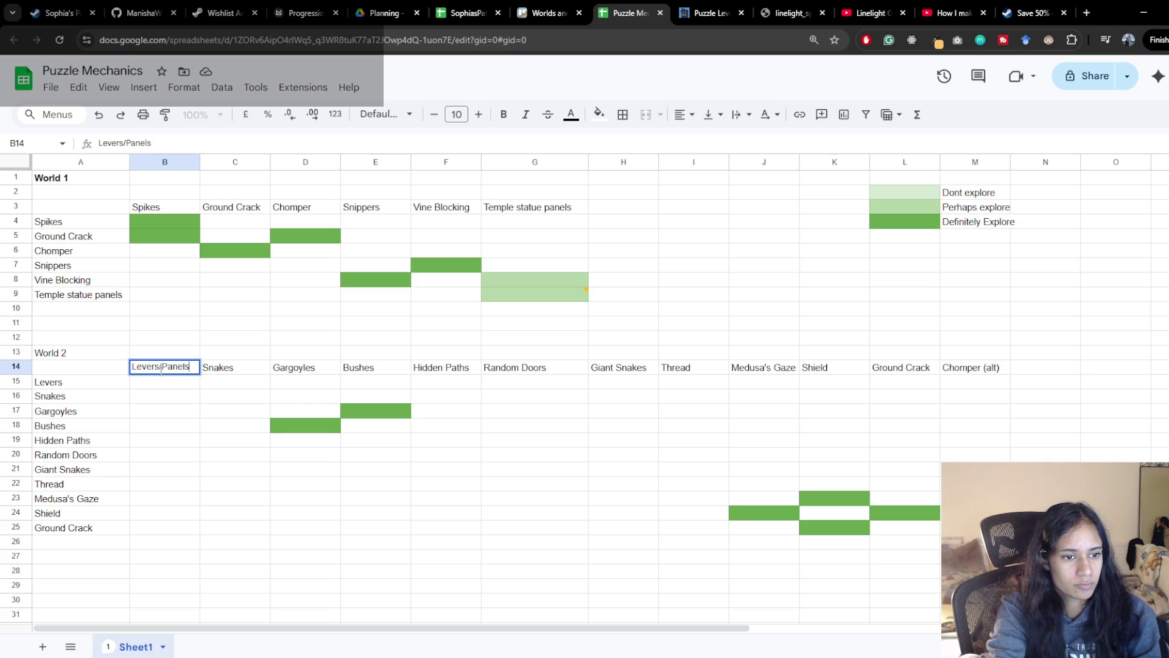
pyautogui.press('BackSpace')
pyautogui.press('Return')
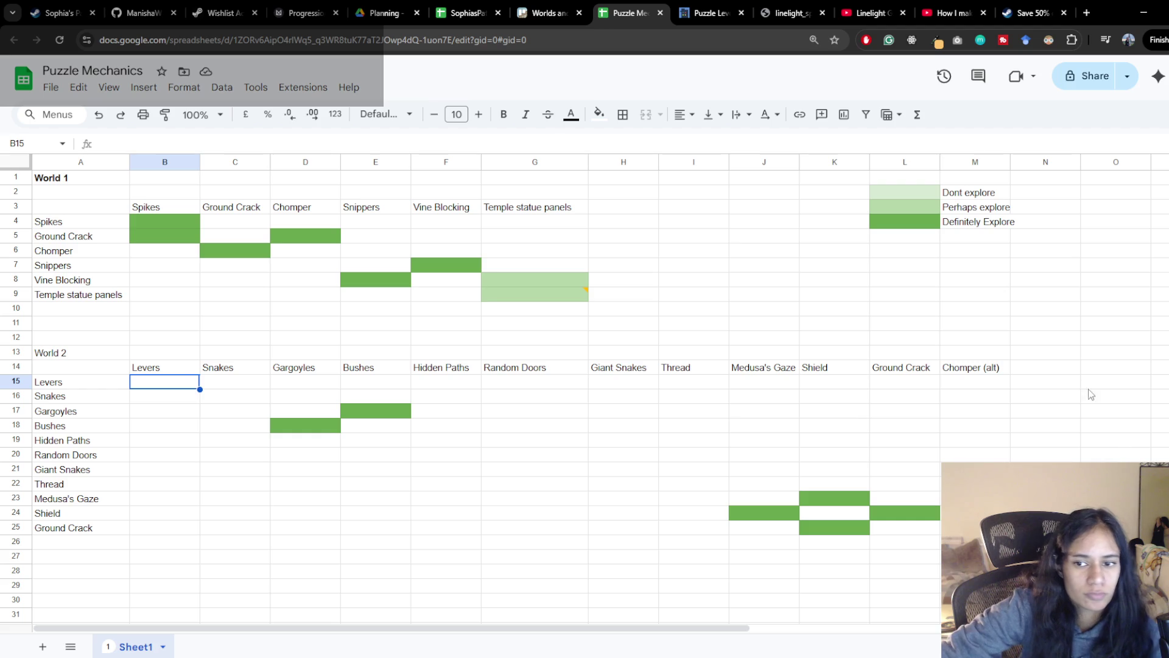
# Enter 'Temp step panels' as header N14 and paste it into row label A26
pyautogui.click(1037, 371)
pyautogui.write('Tem')
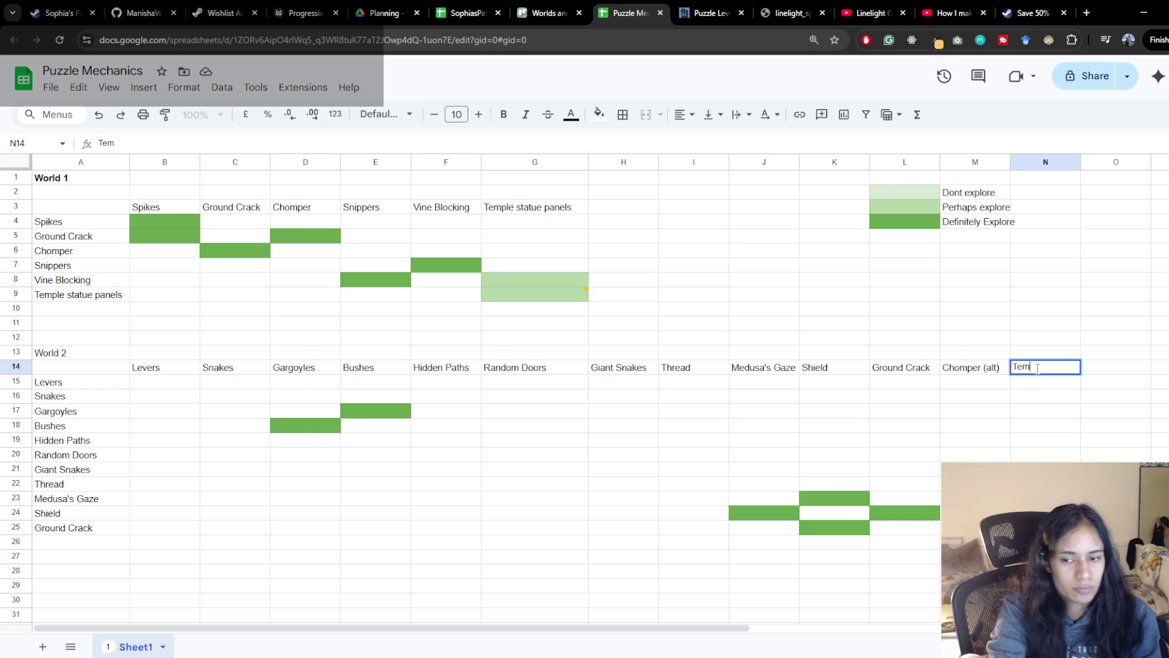
pyautogui.write('p step panels')
pyautogui.press('Return')
pyautogui.press('Up')
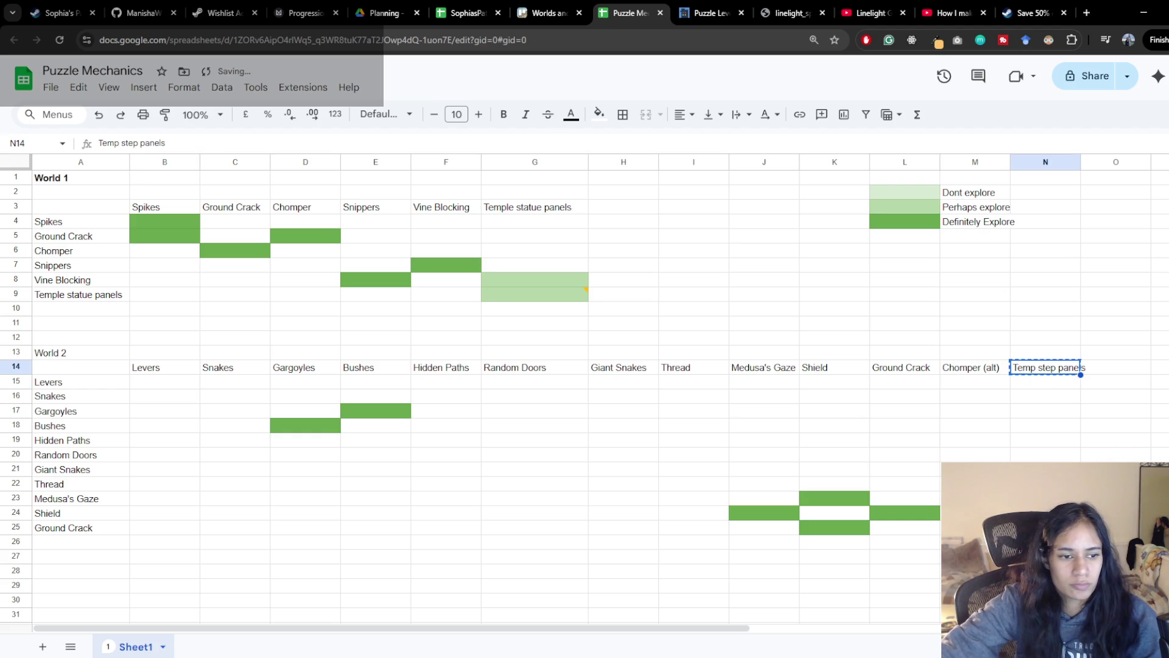
pyautogui.click(80, 543)
pyautogui.hotkey('ctrl', 'v')
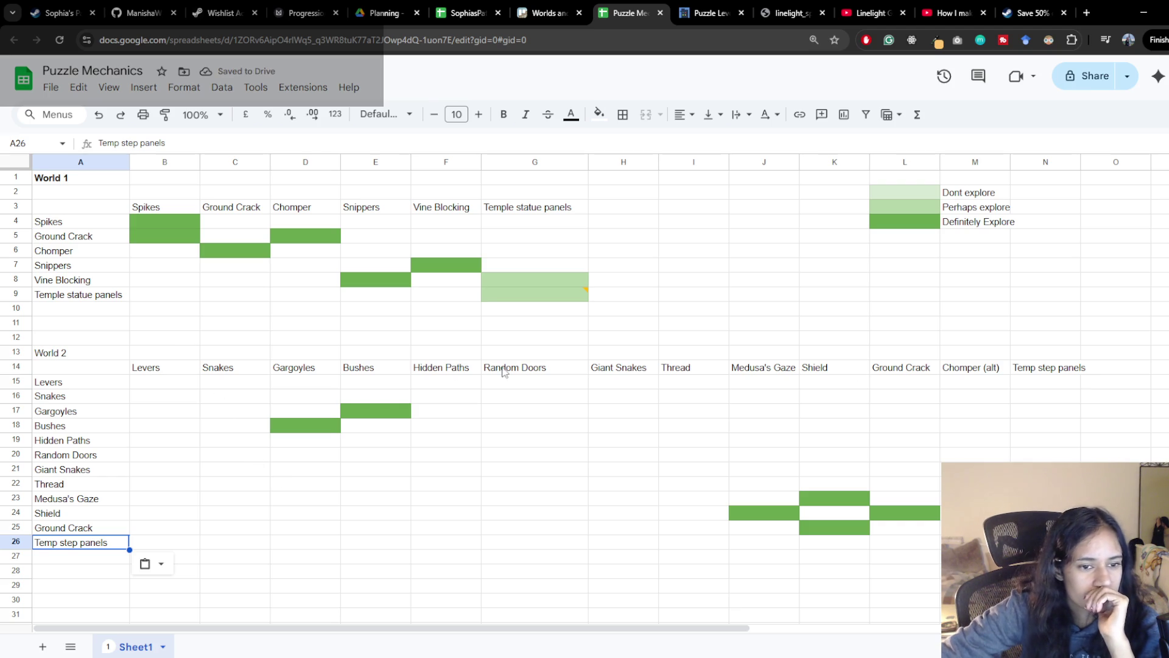
pyautogui.click(1065, 386)
pyautogui.click(1061, 412)
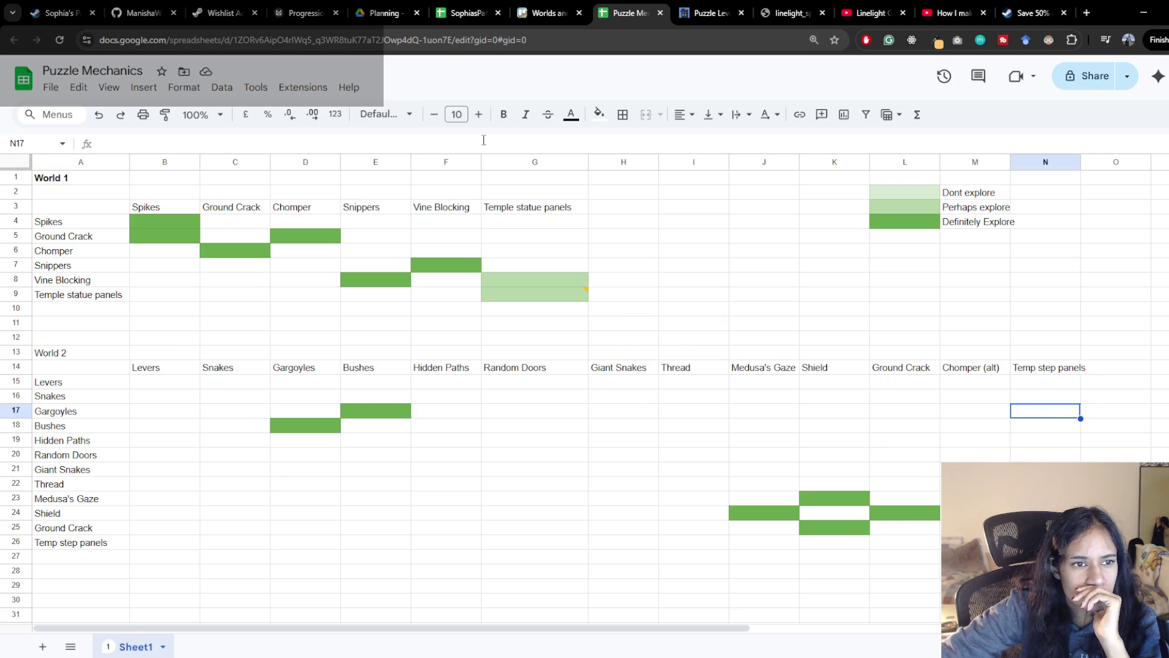
# Paint the 'Definitely Explore' dark green onto N17, the Gargoyles × Temp step panels pairing
pyautogui.click(914, 222)
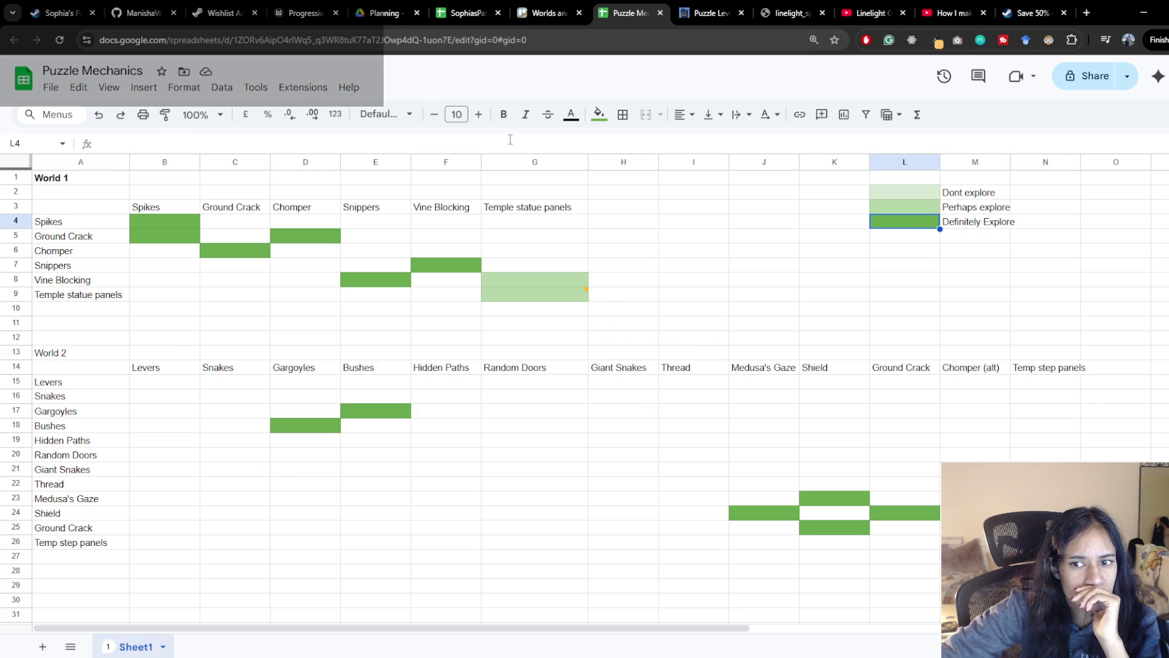
pyautogui.click(164, 113)
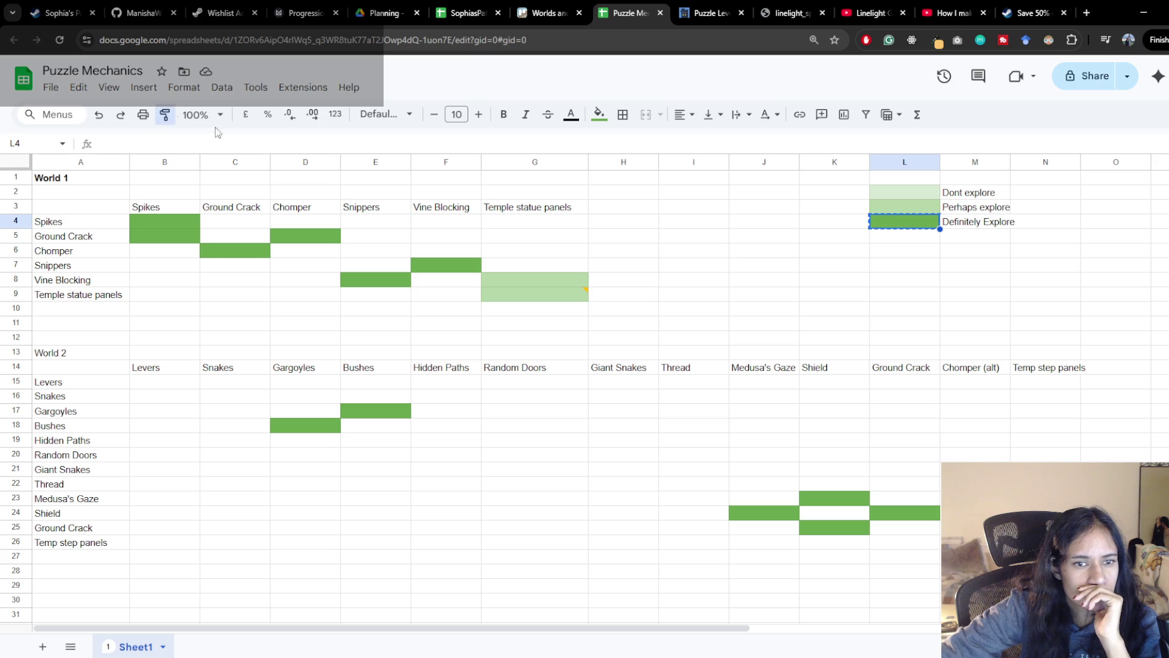
pyautogui.click(1050, 415)
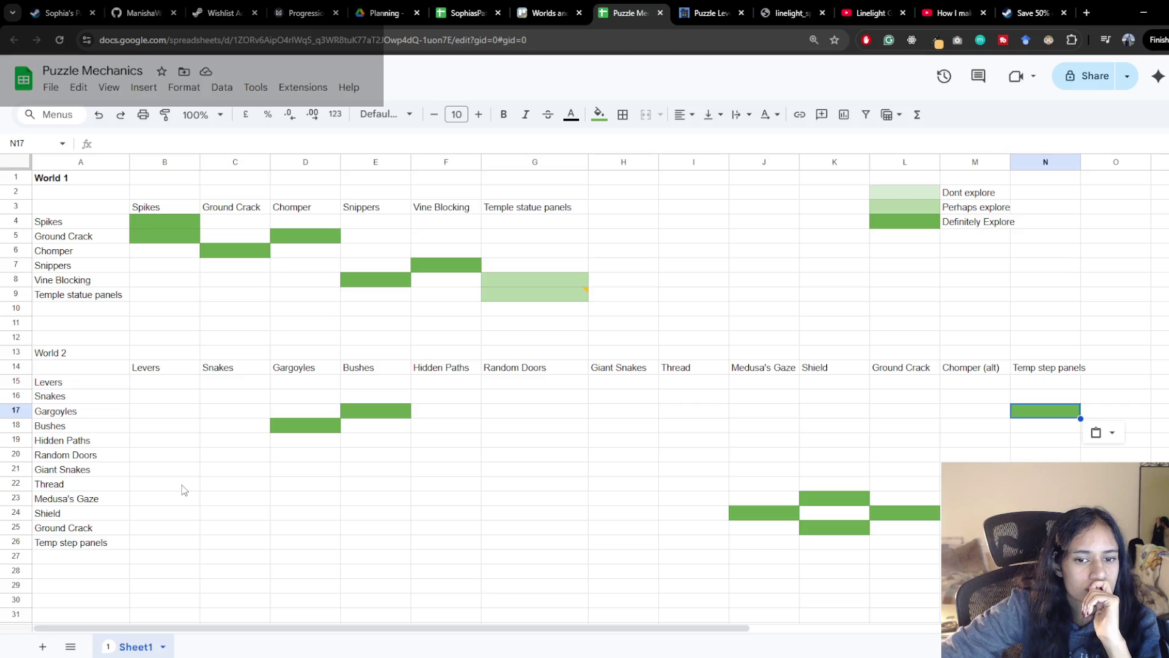
# Fill H25, the Ground Crack × Giant Snakes pairing, with green
pyautogui.click(633, 369)
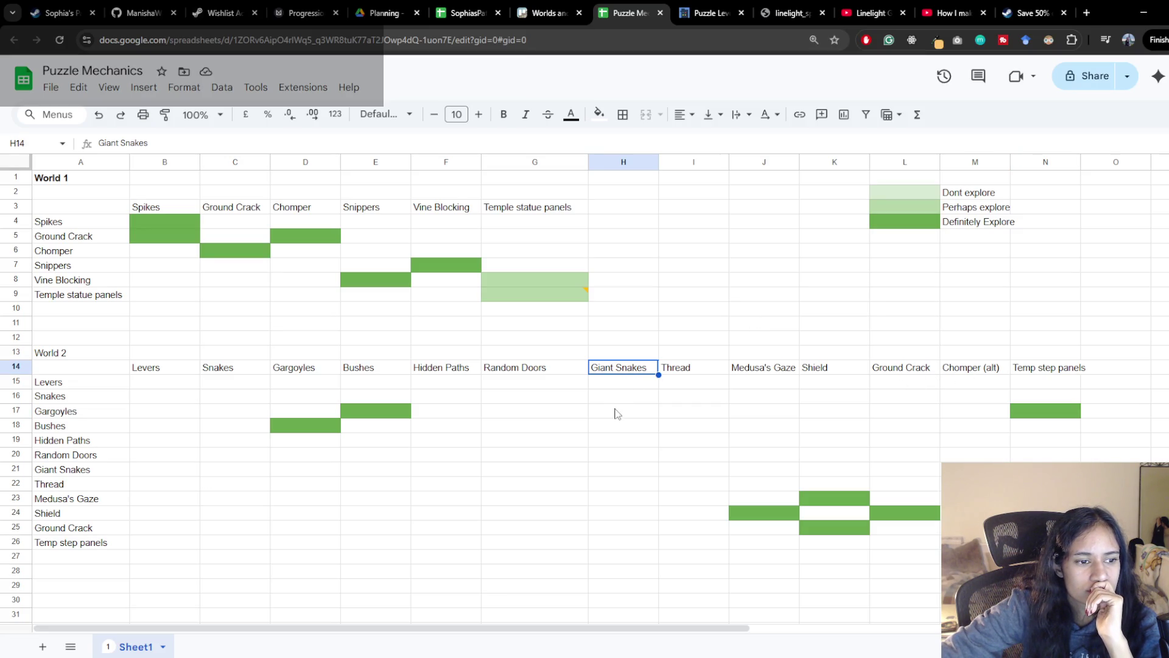
pyautogui.click(610, 534)
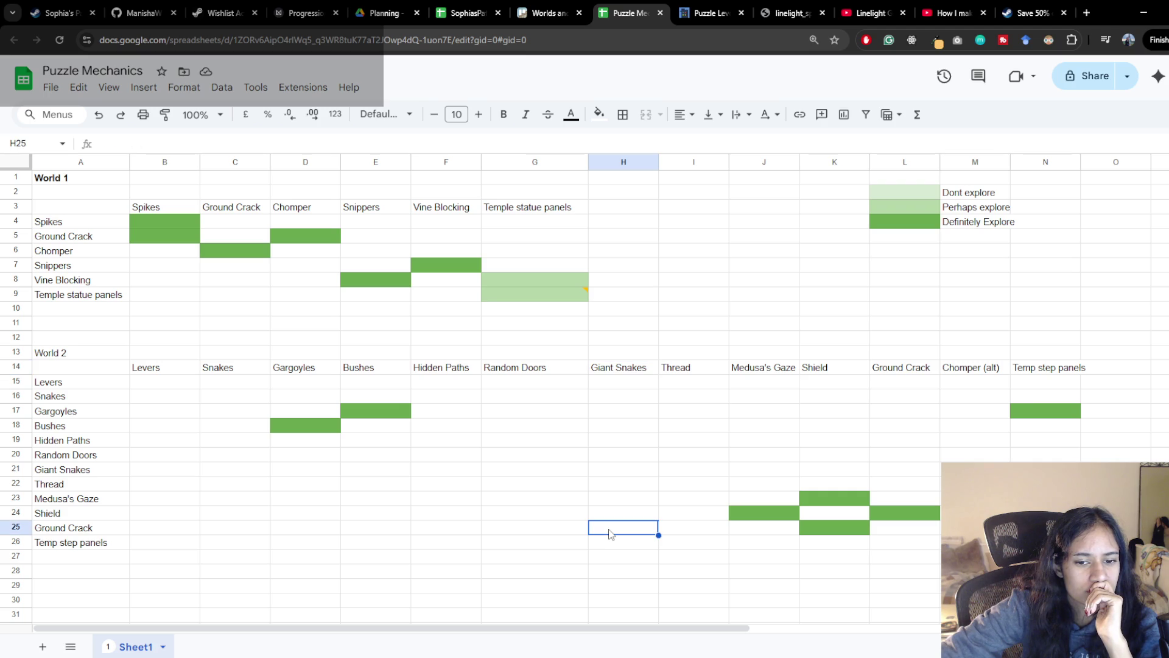
pyautogui.click(598, 115)
pyautogui.click(665, 255)
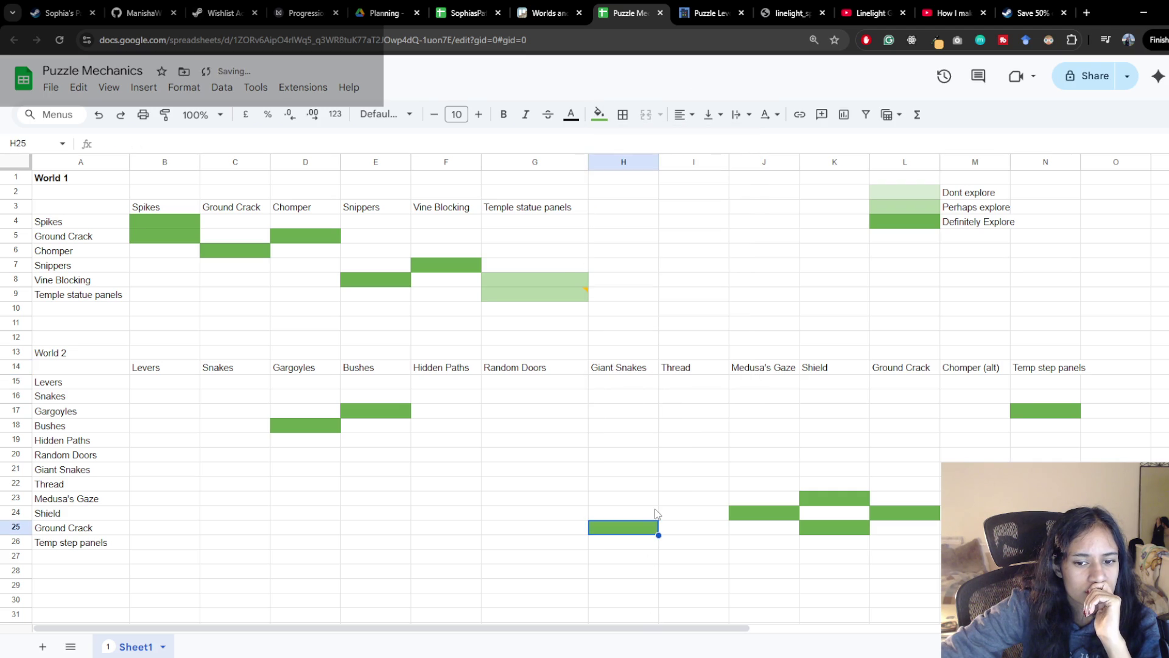
# Scan up the Giant Snakes column, then clear the green shading from the Ground Crack pairing
pyautogui.click(623, 512)
pyautogui.click(635, 501)
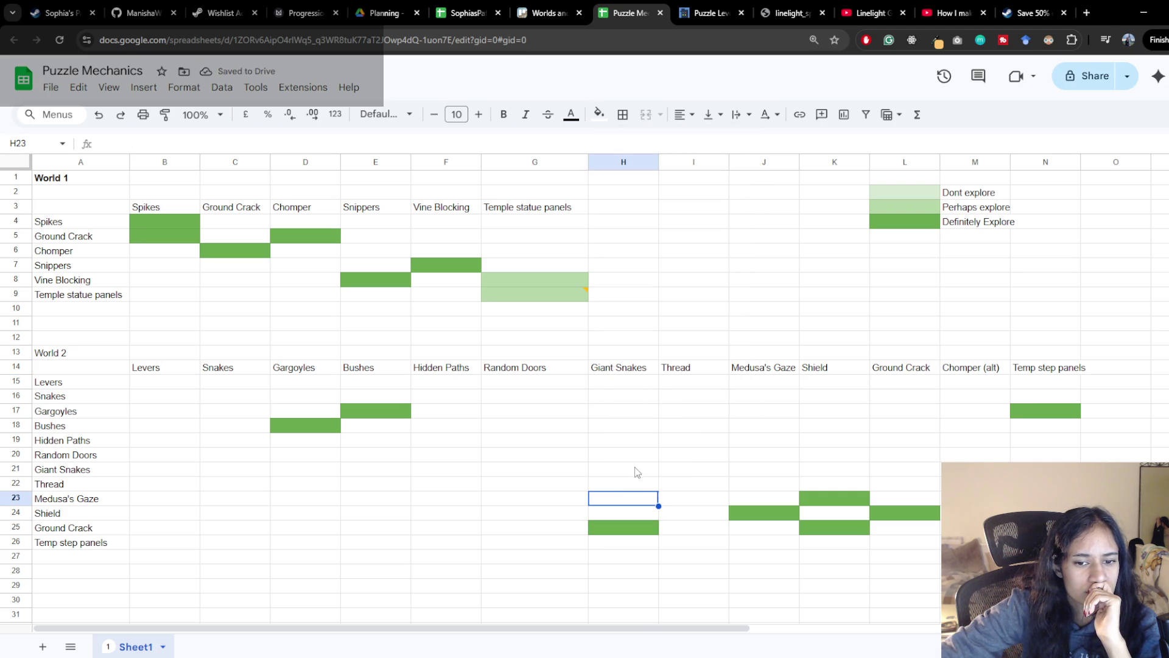
pyautogui.click(636, 471)
pyautogui.click(630, 459)
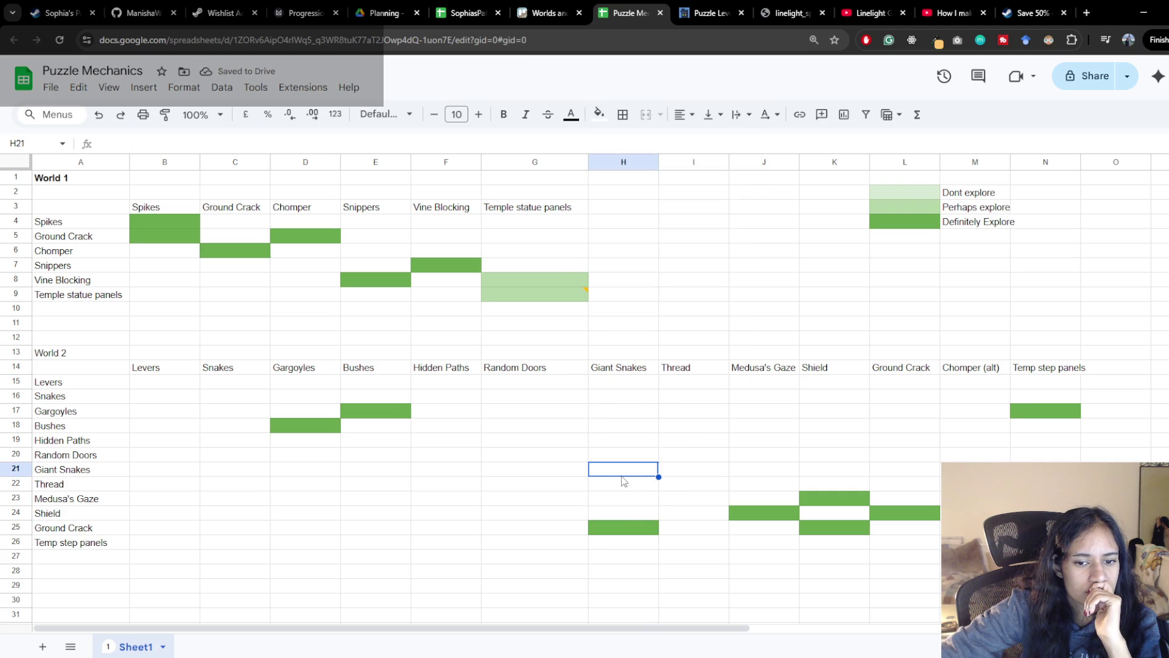
pyautogui.click(617, 521)
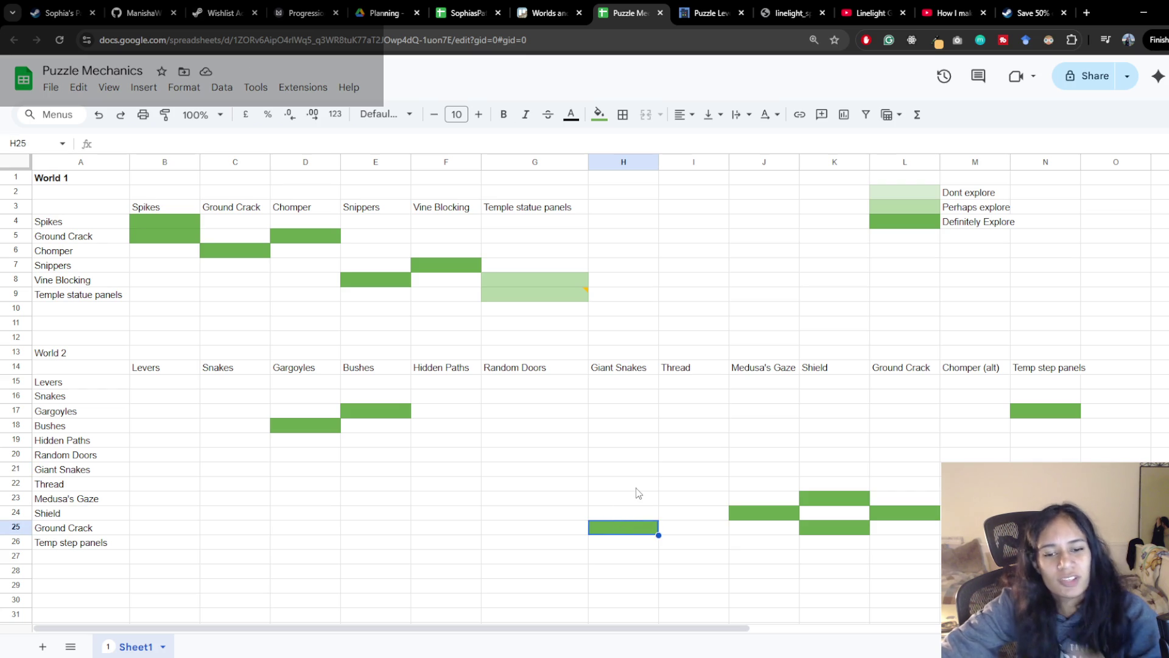
pyautogui.press('Delete')
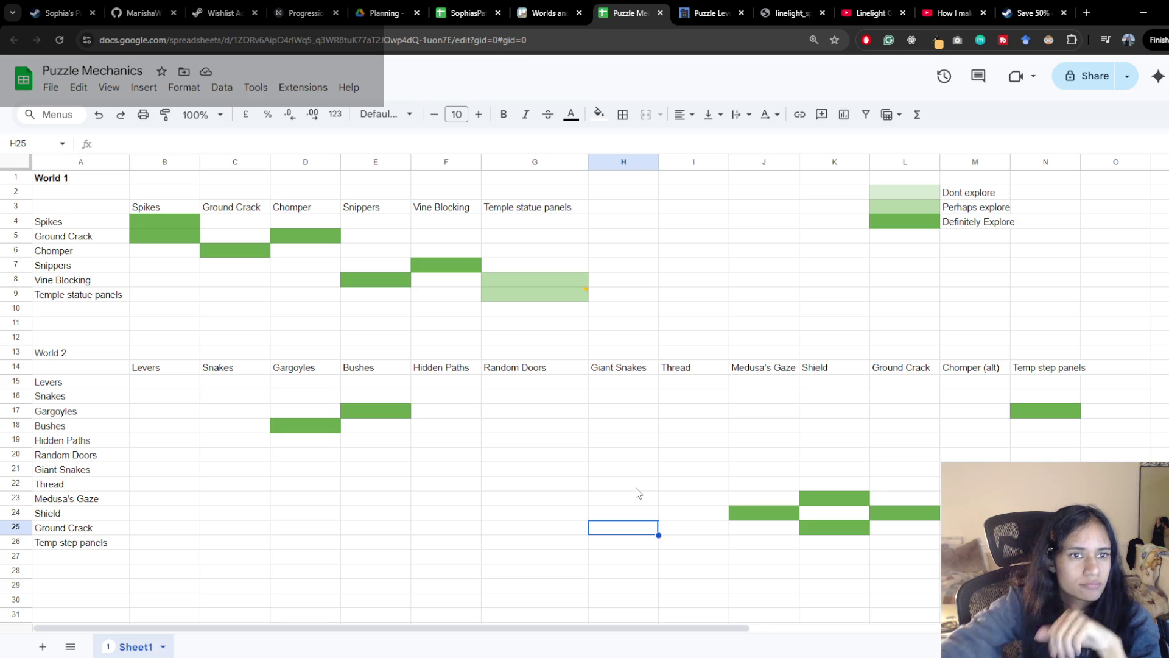
pyautogui.click(305, 12)
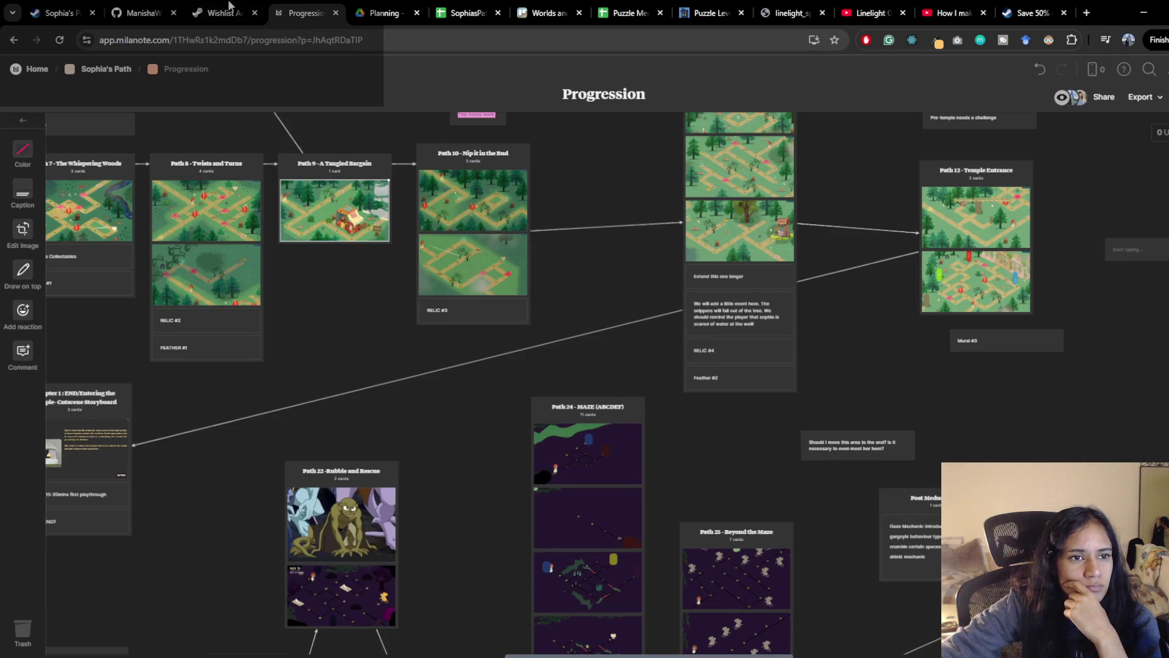
pyautogui.click(548, 12)
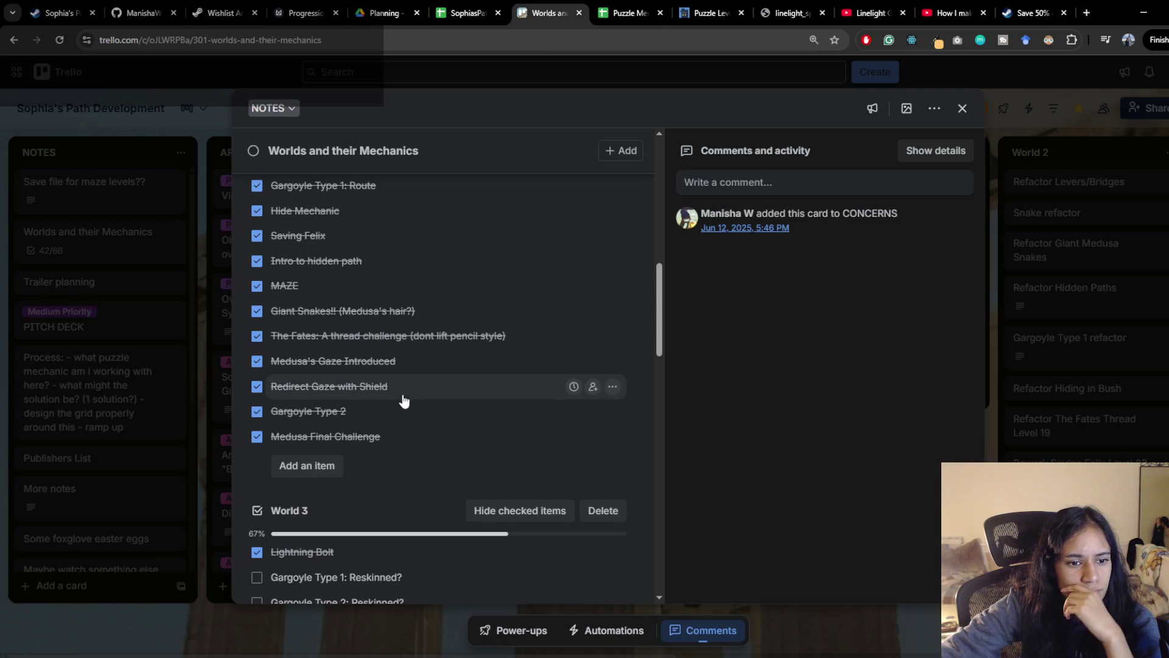
pyautogui.scroll(-1, 403, 394)
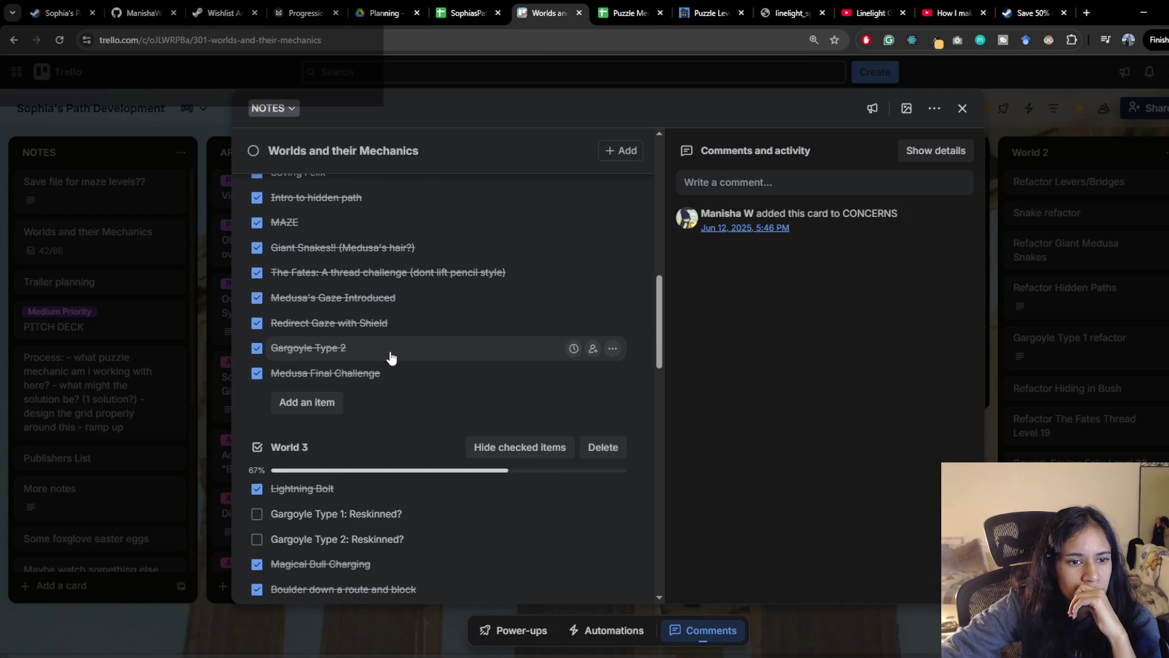
pyautogui.click(631, 12)
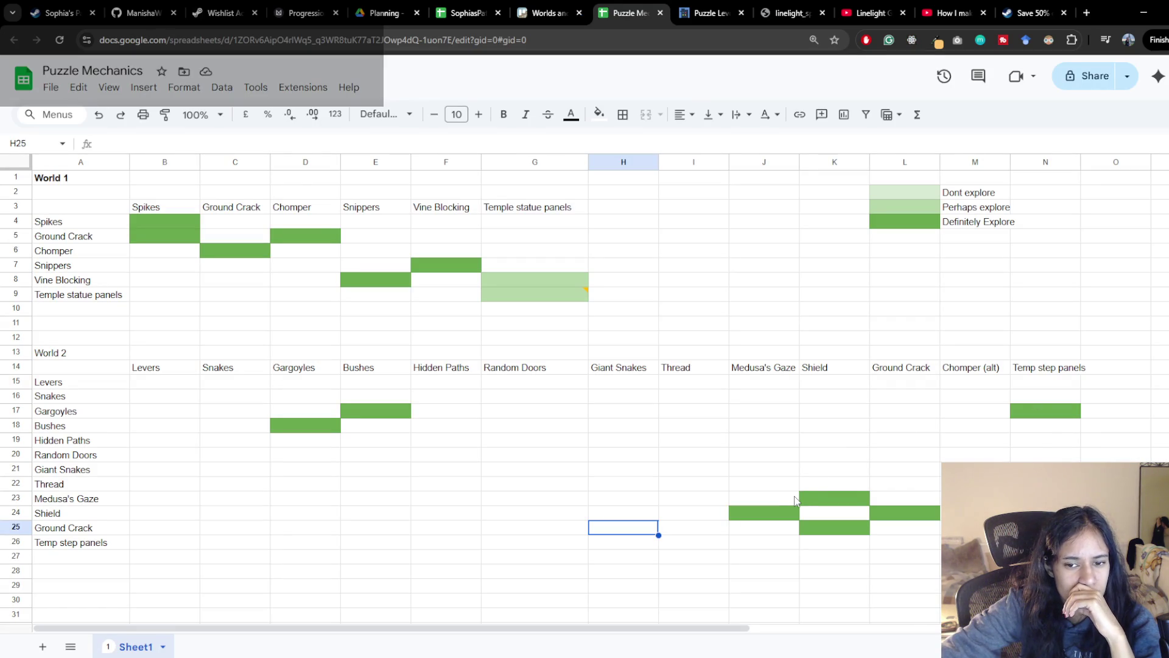
pyautogui.click(776, 375)
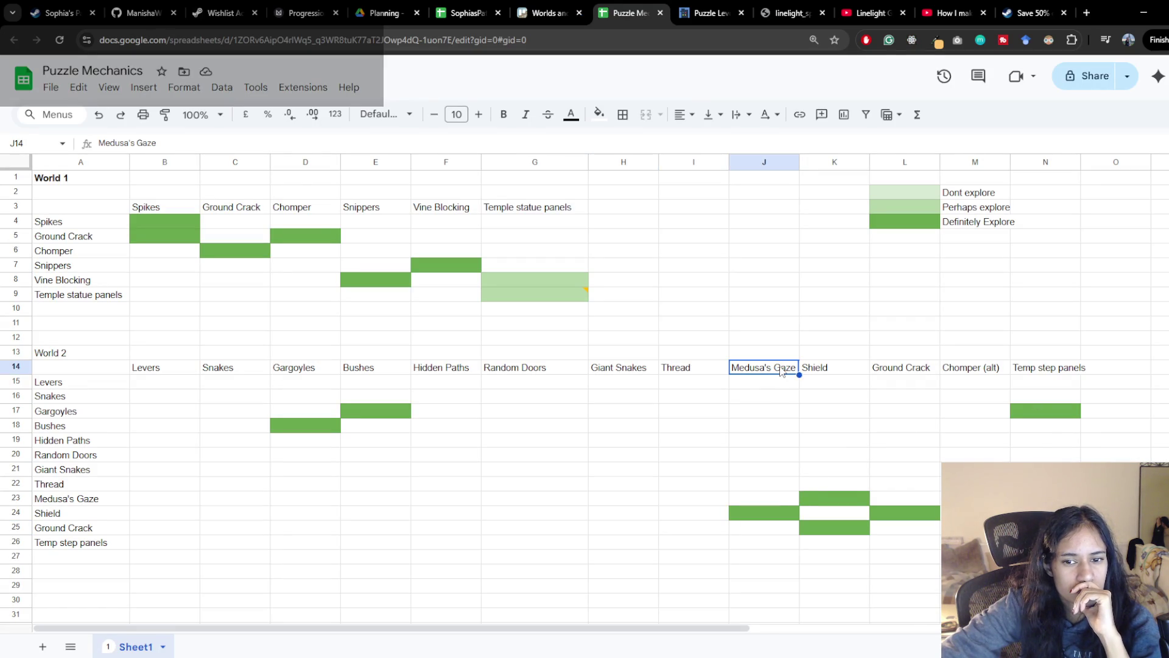
pyautogui.click(769, 425)
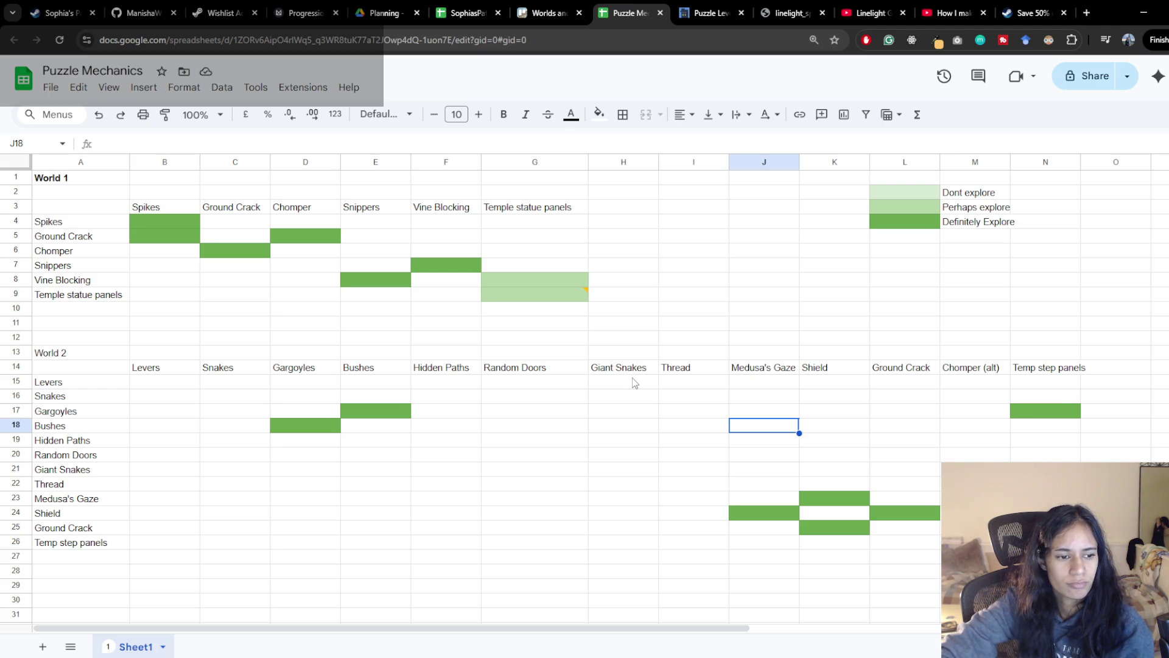
pyautogui.click(630, 370)
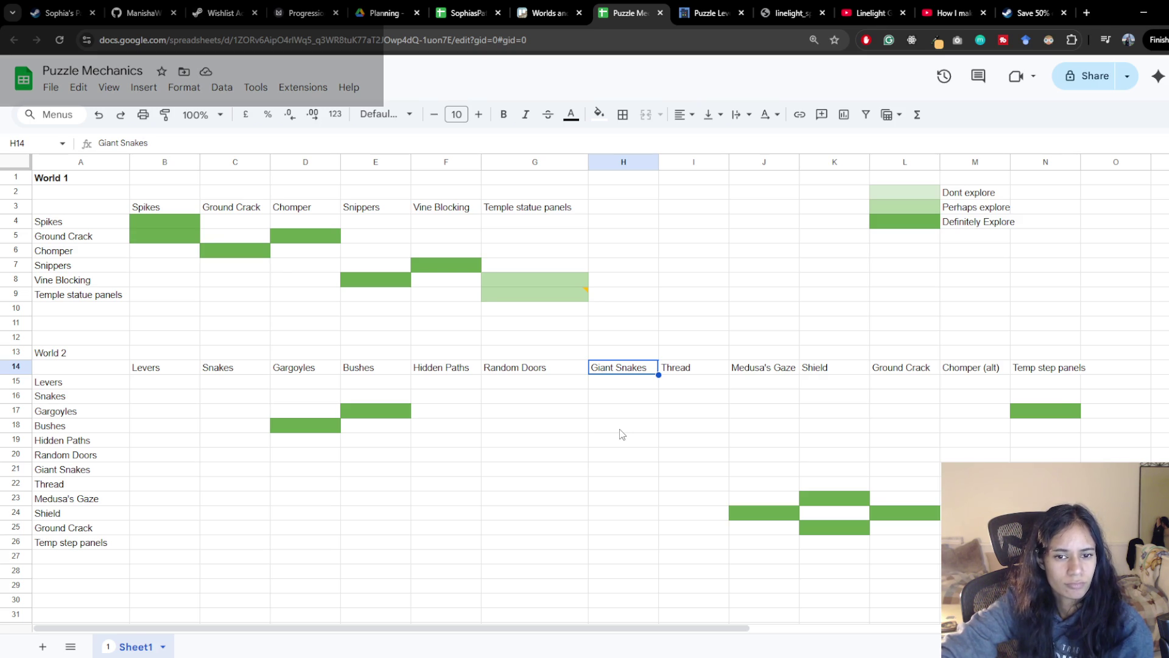
pyautogui.click(619, 527)
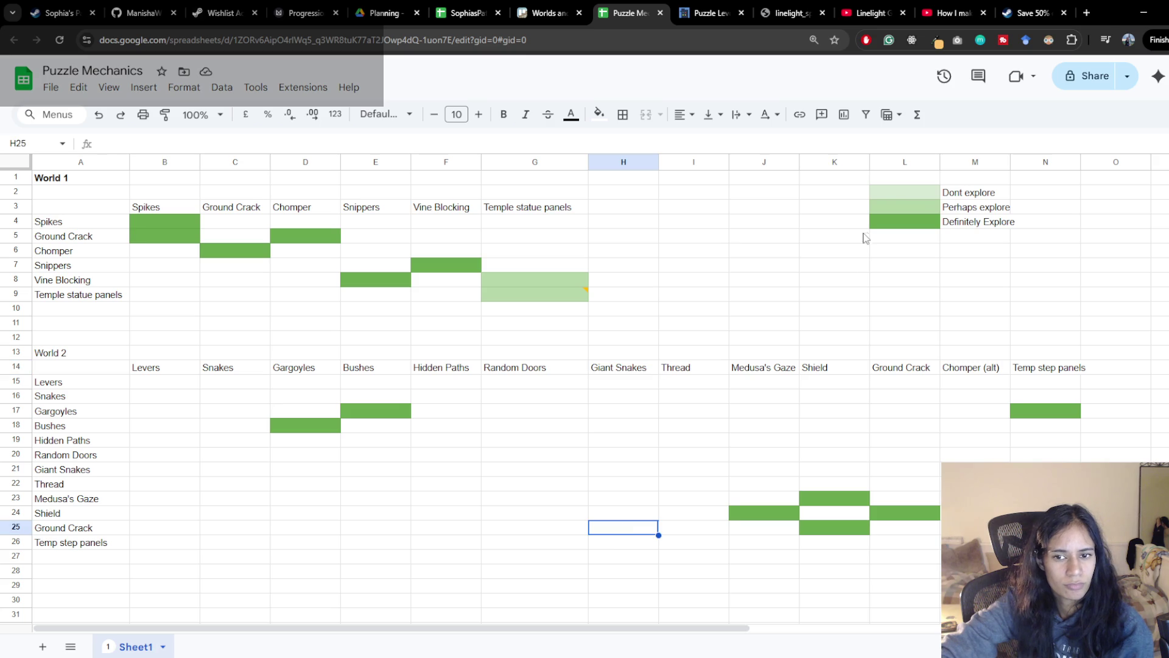
# Paint the 'Perhaps explore' light green from L3 onto the Ground Crack × Giant Snakes cell H25
pyautogui.click(903, 207)
pyautogui.click(164, 113)
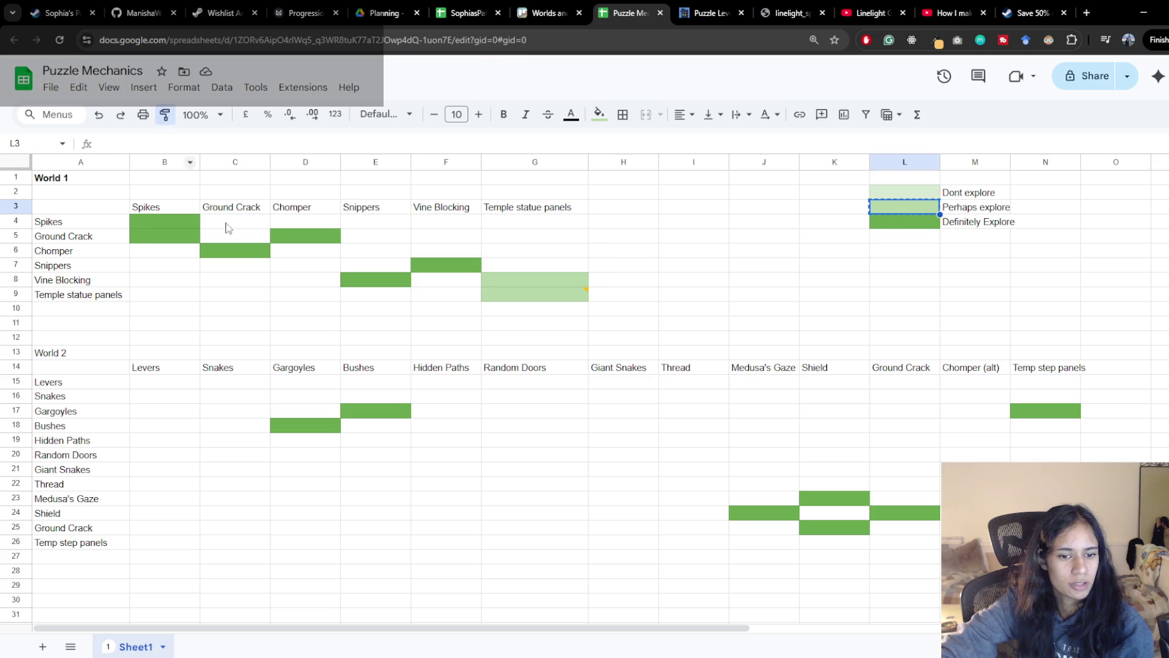
pyautogui.click(629, 530)
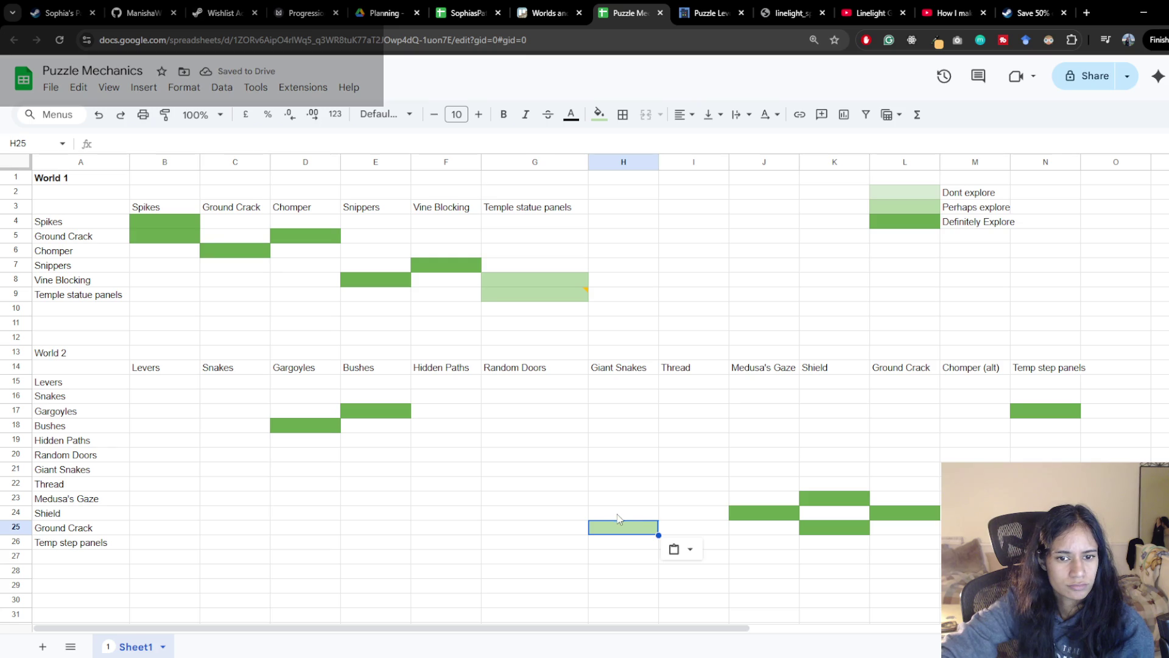
pyautogui.click(618, 518)
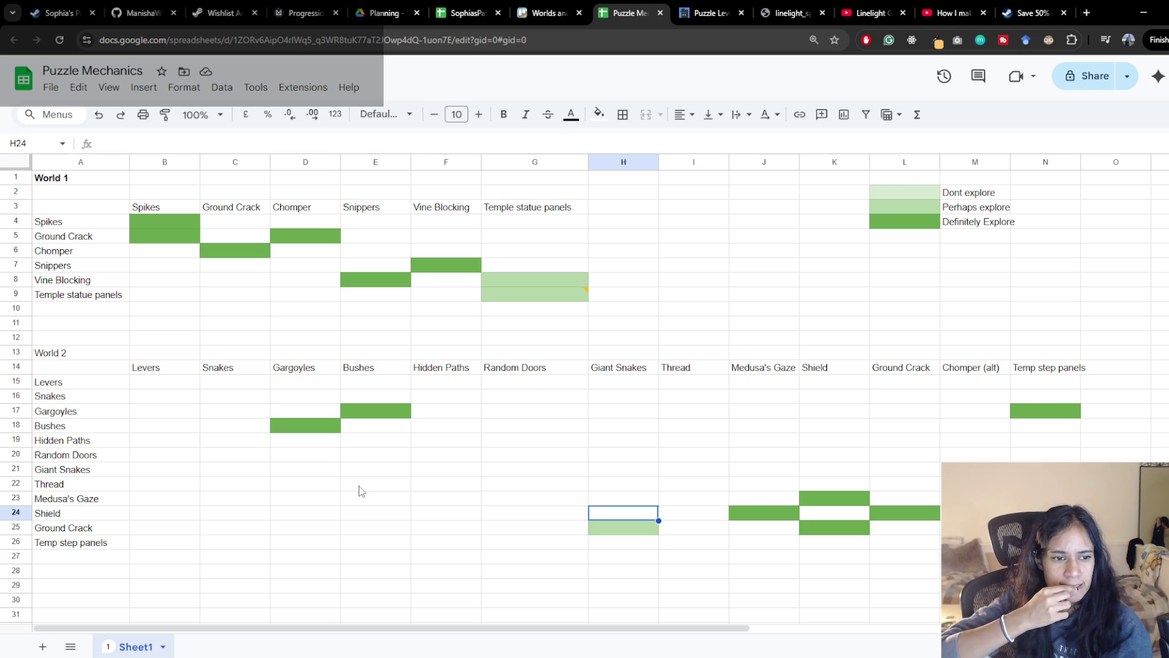
# Rename the World 2 Gargoyles header in D14 to 'Gargoyles T1'
pyautogui.click(313, 369)
pyautogui.doubleClick(313, 369)
pyautogui.write('T1')
pyautogui.click(1116, 368)
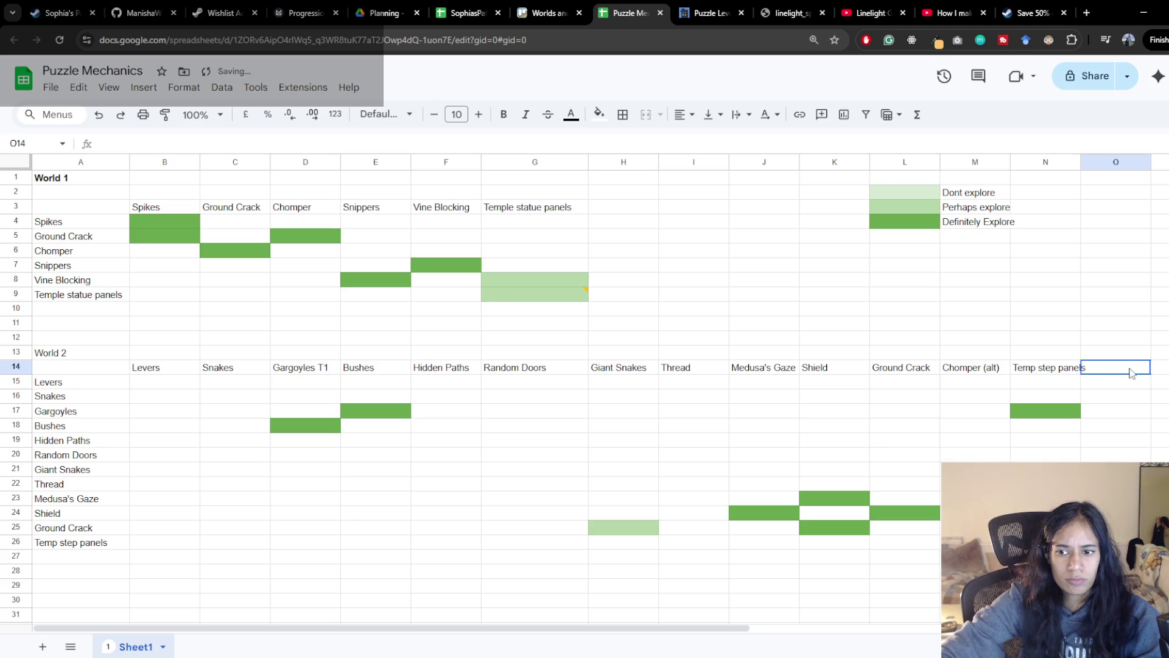
# Copy the header to O14 after Temp step panels and edit it to 'Gargoyles T2'
pyautogui.click(329, 370)
pyautogui.hotkey('ctrl', 'c')
pyautogui.click(1117, 368)
pyautogui.hotkey('ctrl', 'v')
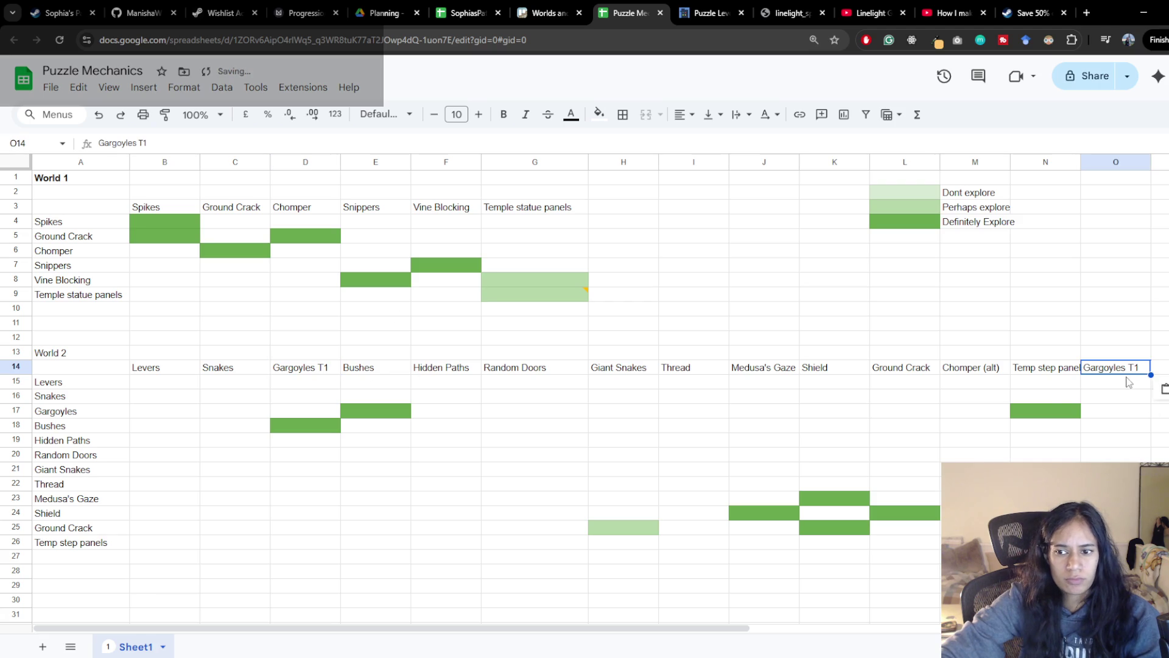
pyautogui.doubleClick(1136, 369)
pyautogui.press('BackSpace')
pyautogui.write('2')
pyautogui.press('Return')
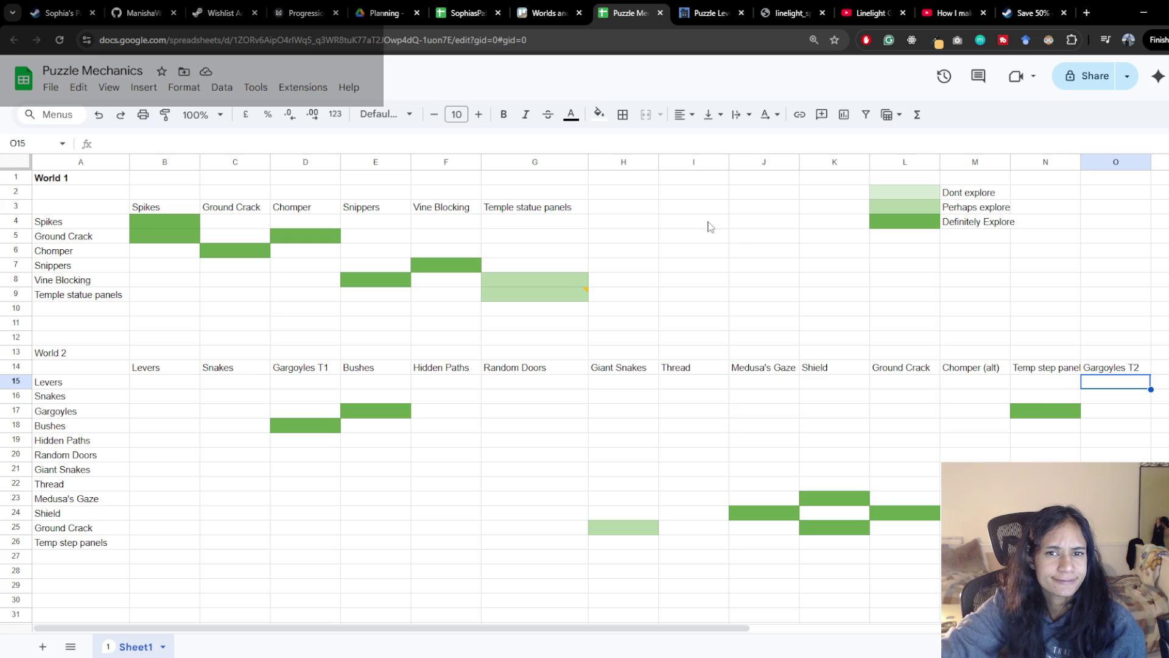
pyautogui.click(548, 12)
pyautogui.scroll(-3, 343, 456)
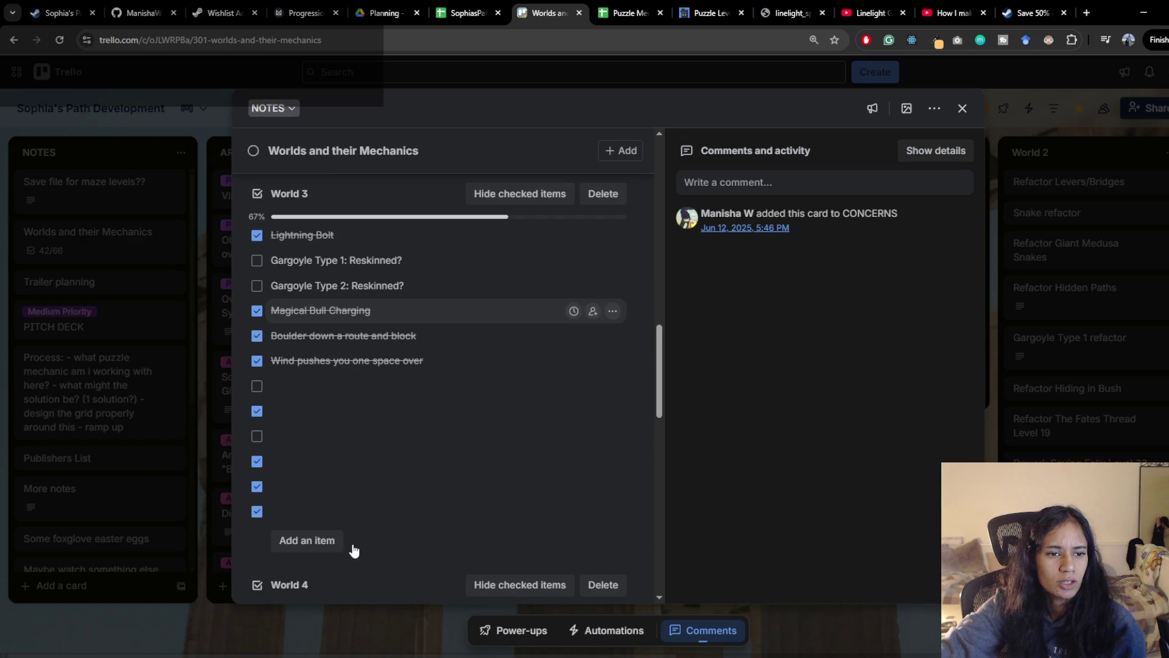
pyautogui.scroll(3, 343, 364)
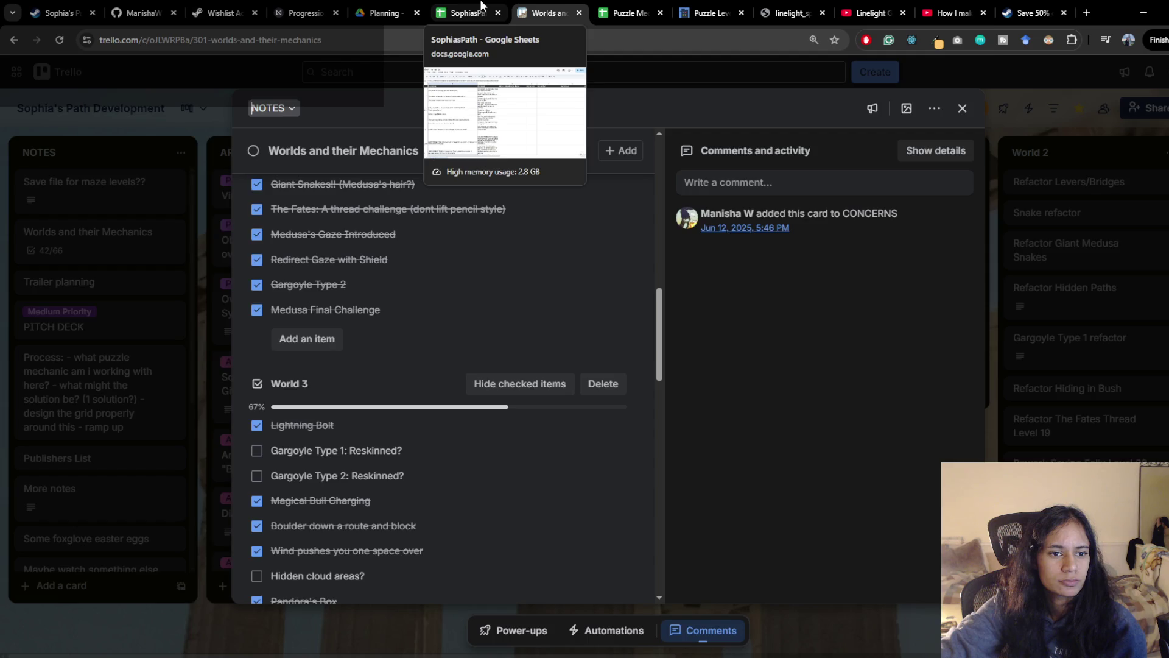
pyautogui.click(466, 12)
pyautogui.click(548, 13)
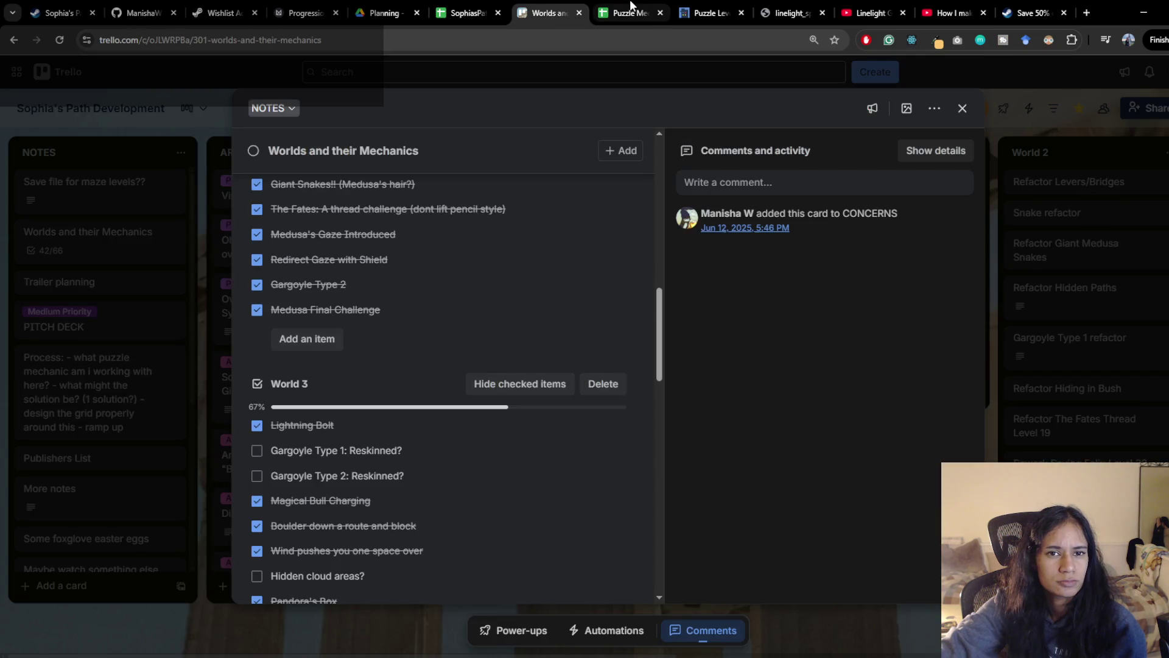
pyautogui.click(630, 12)
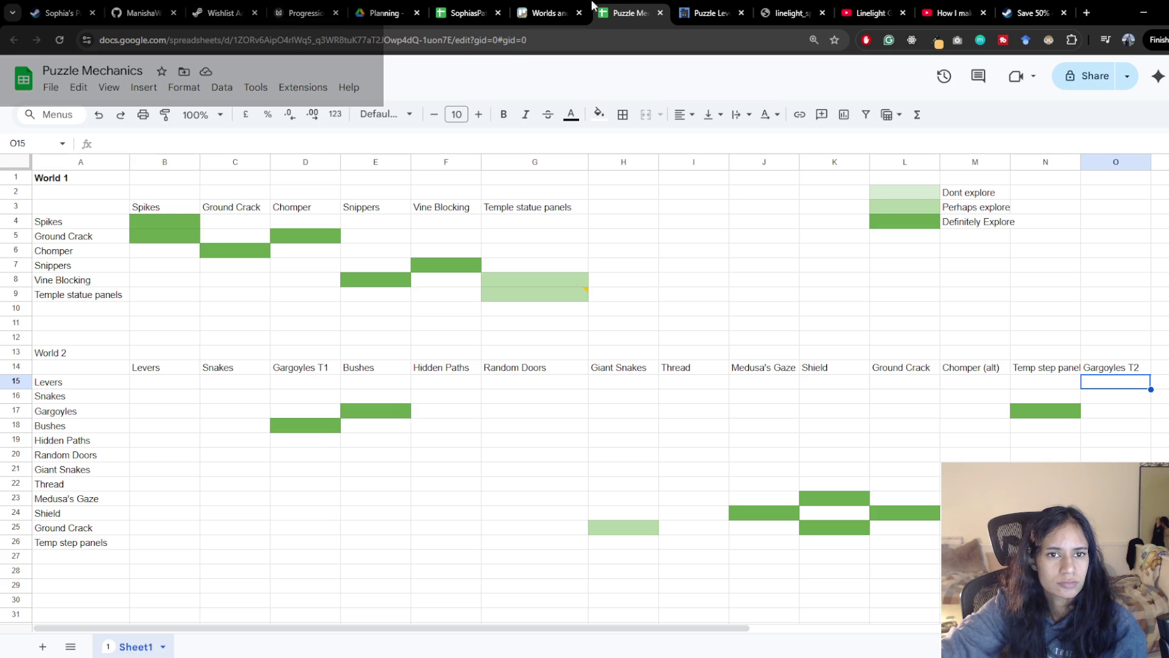
pyautogui.click(548, 12)
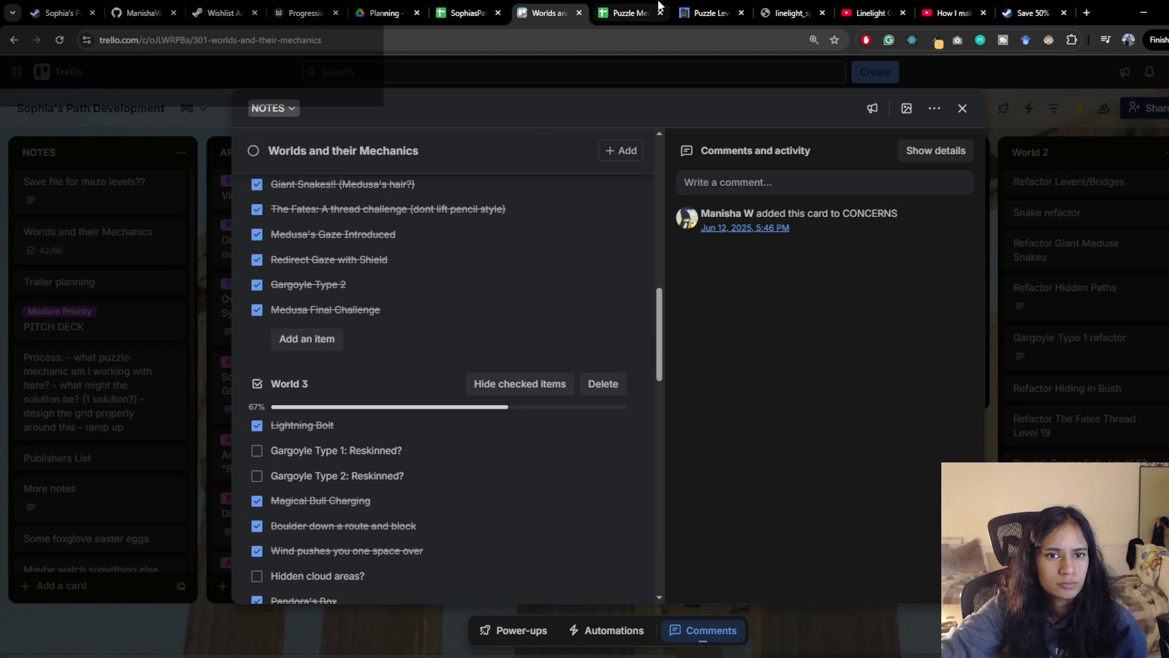
pyautogui.click(629, 12)
pyautogui.press('Up')
pyautogui.press('Right')
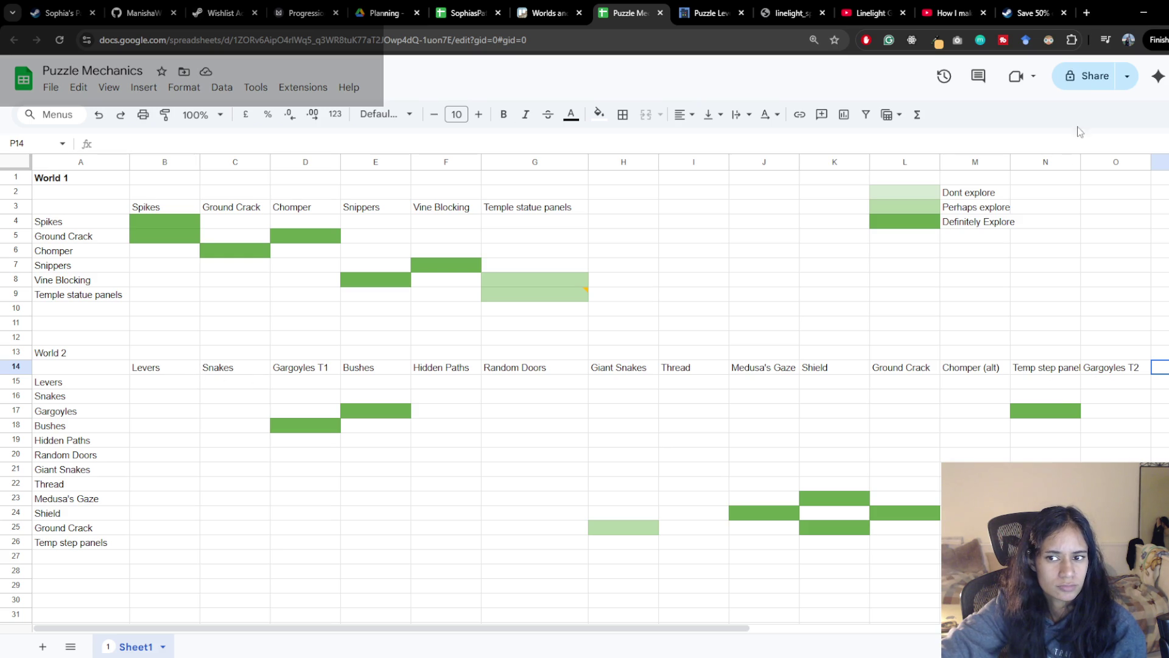
pyautogui.moveTo(1081, 162); pyautogui.dragTo(1096, 162)
# Check the Gargoyles × Temp step panels pairing N17 against the Gargoyles row label A17
pyautogui.click(1075, 410)
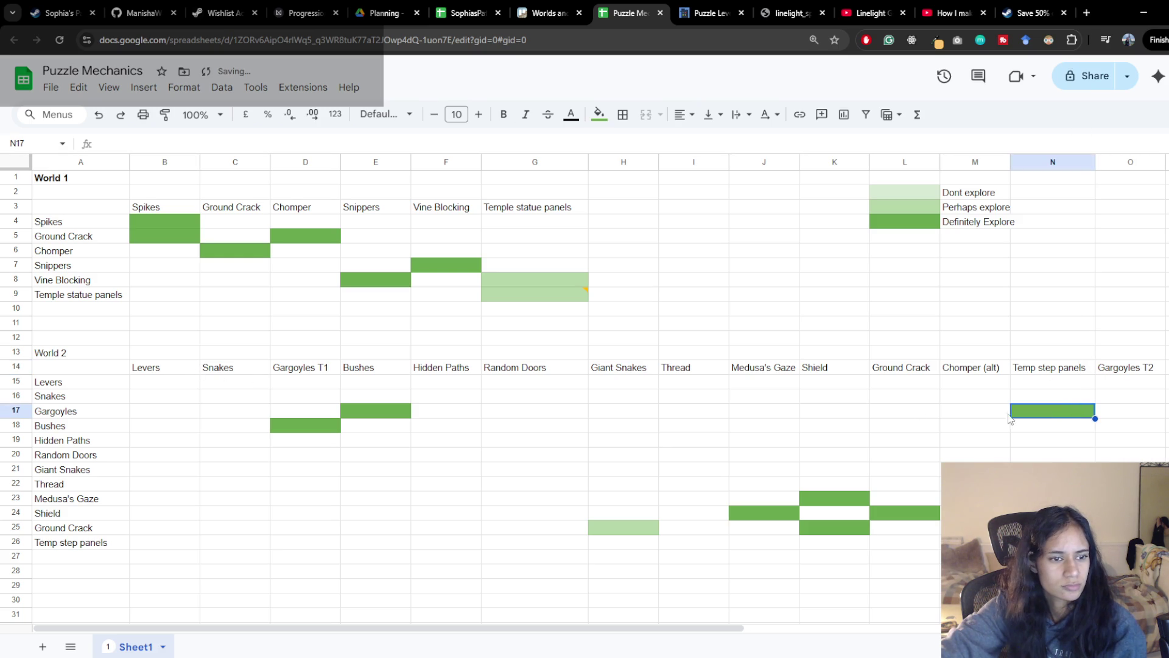
pyautogui.click(71, 414)
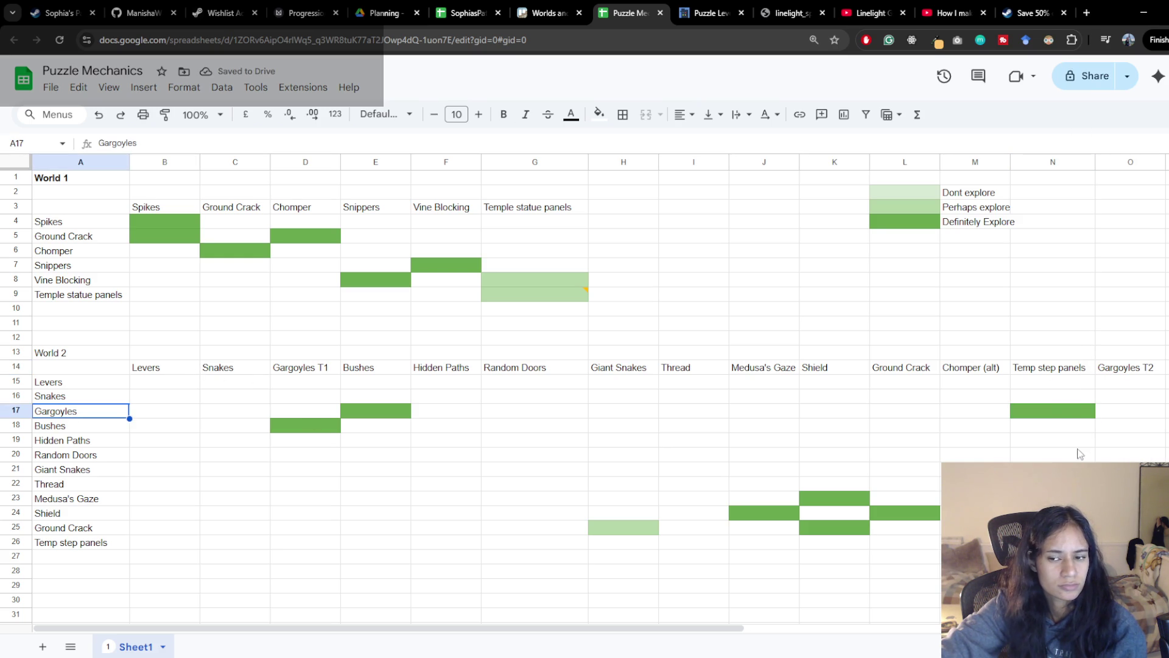
pyautogui.click(1069, 419)
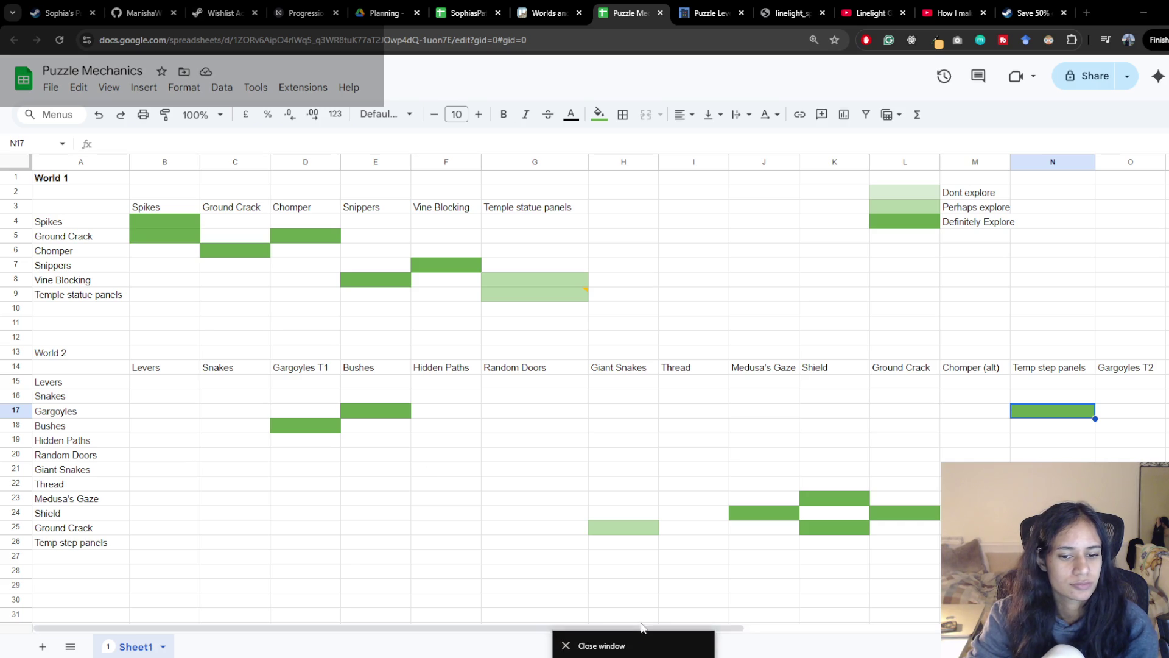
# Review the Thread, World 1 Ground Crack and Vine Blocking row labels in the mechanics grid
pyautogui.click(647, 392)
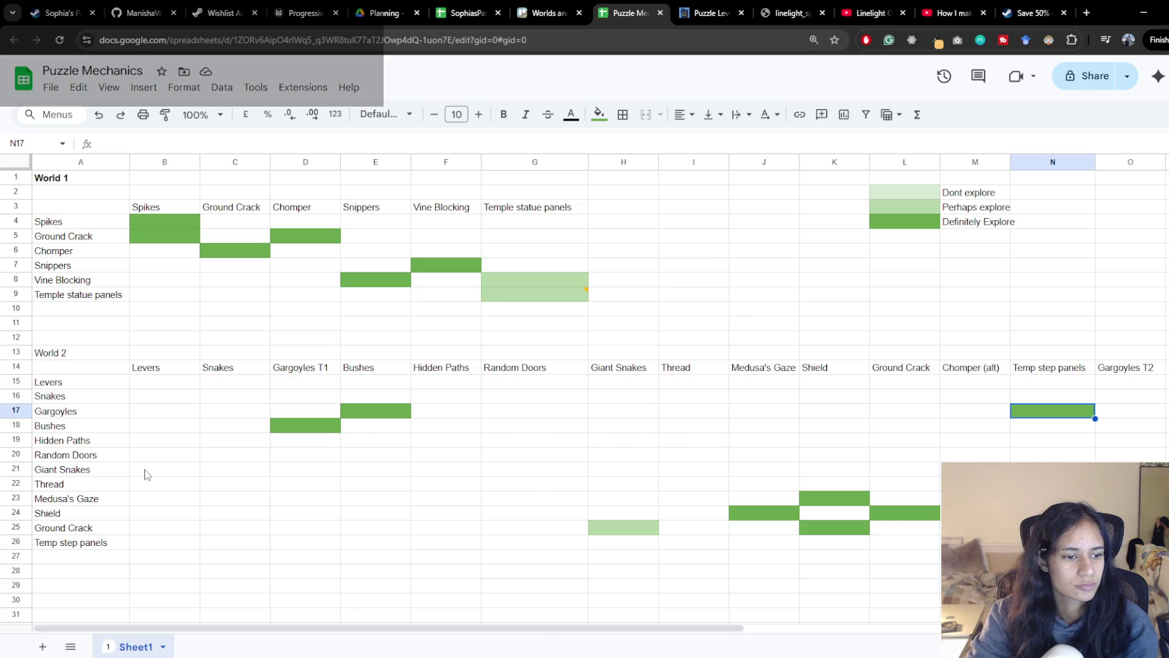
pyautogui.click(105, 487)
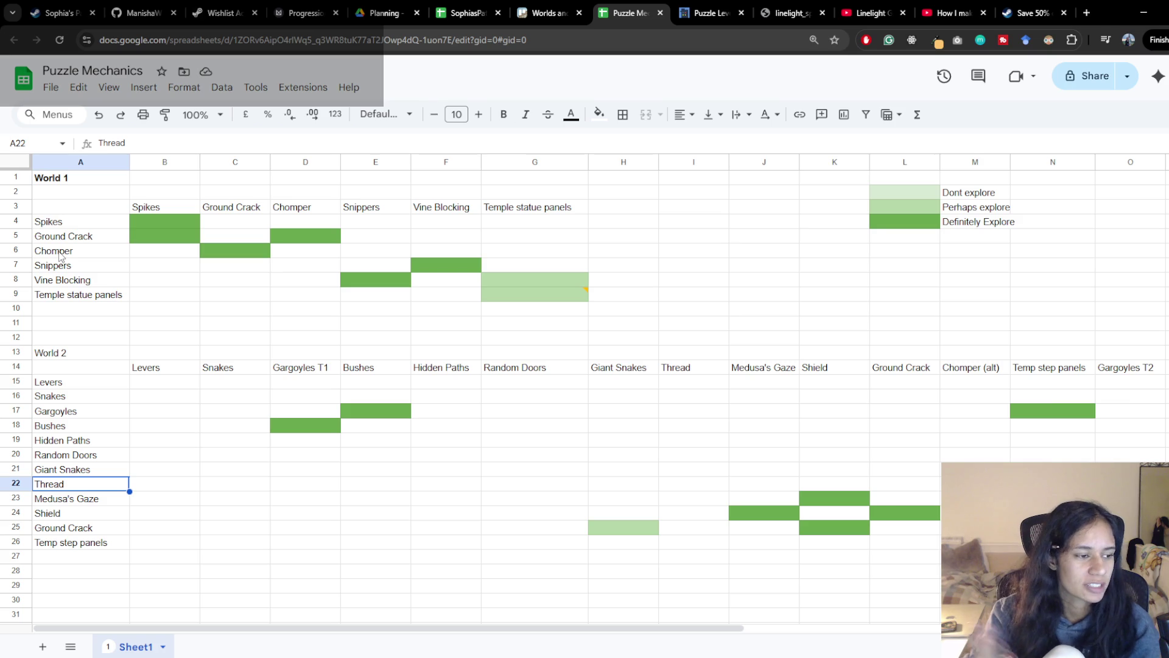
pyautogui.click(55, 237)
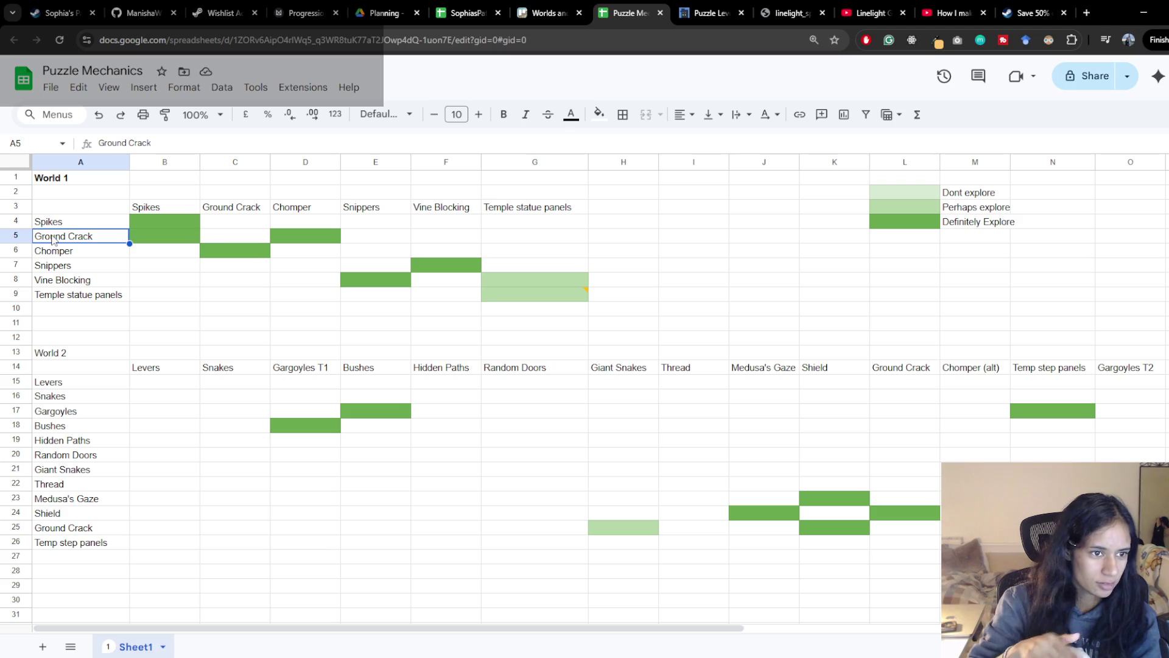
pyautogui.click(85, 279)
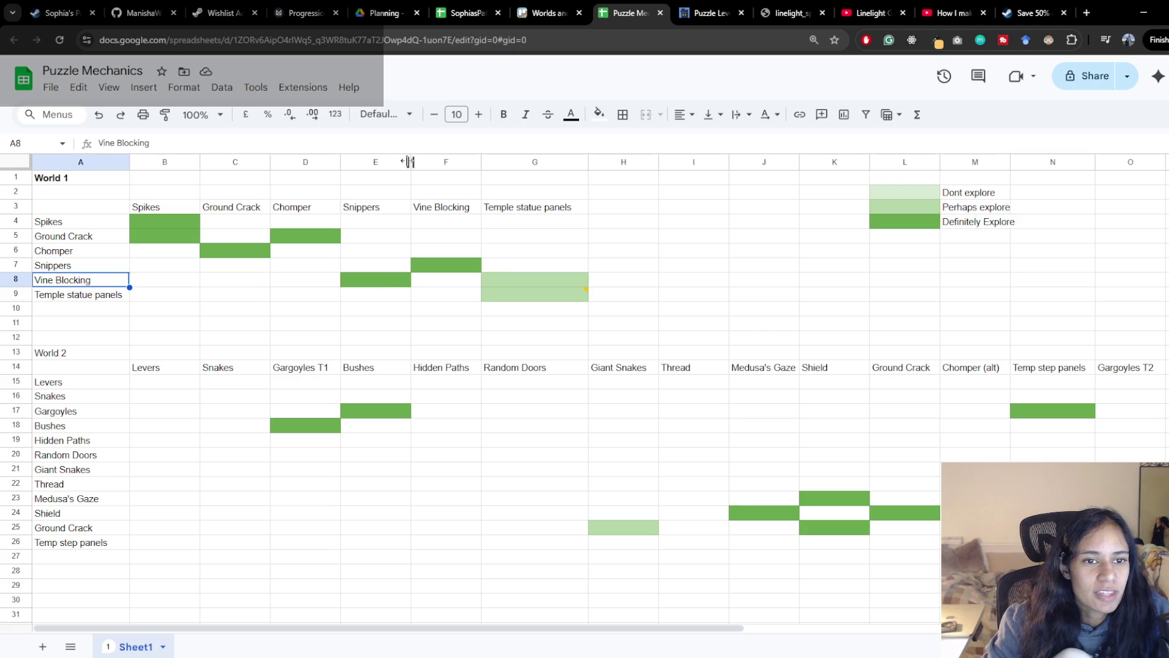
# Widen the Snippers and Bushes column slightly and switch to the Milanote Progression board
pyautogui.moveTo(410, 162); pyautogui.dragTo(422, 161)
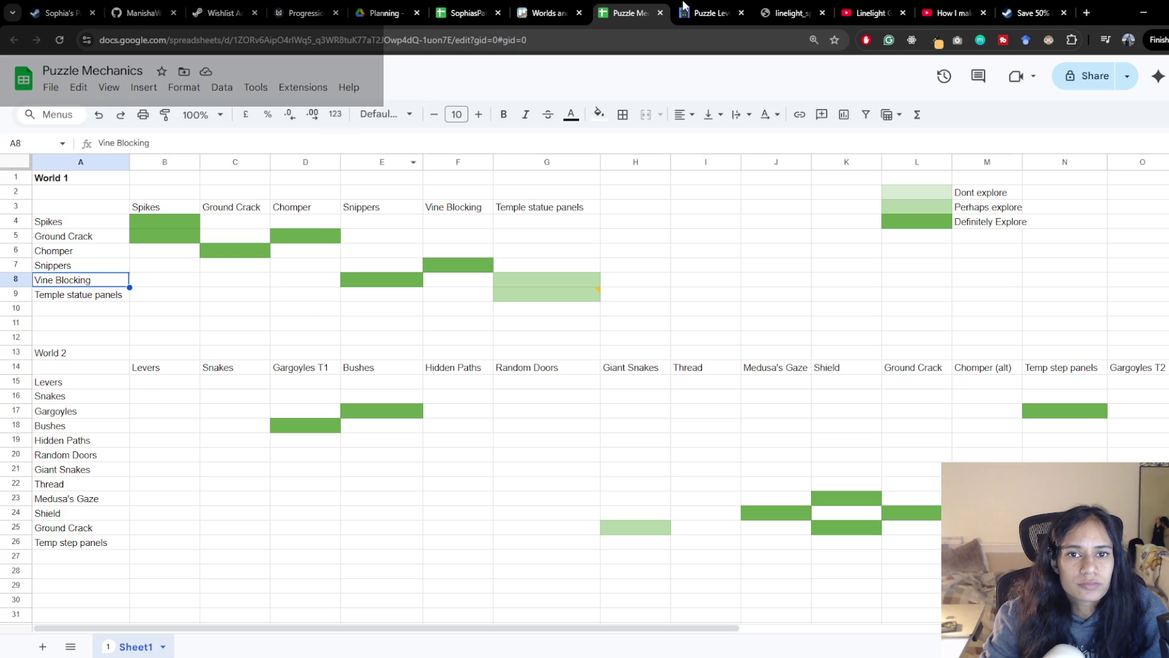
pyautogui.click(548, 13)
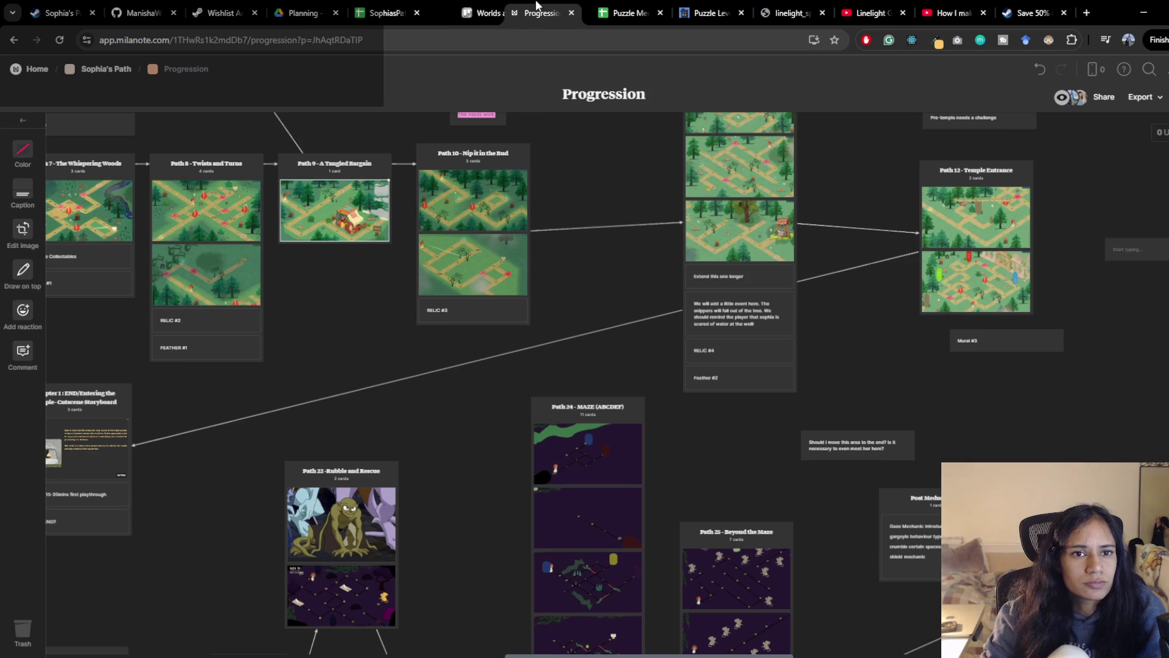
pyautogui.scroll(-5, 545, 274)
# Pan across the Progression board from the earlier path cards to Path 55, then return to the spreadsheet
pyautogui.moveTo(563, 177)
pyautogui.mouseDown()
pyautogui.moveTo(547, 354)
pyautogui.moveTo(574, 300)
pyautogui.mouseUp()
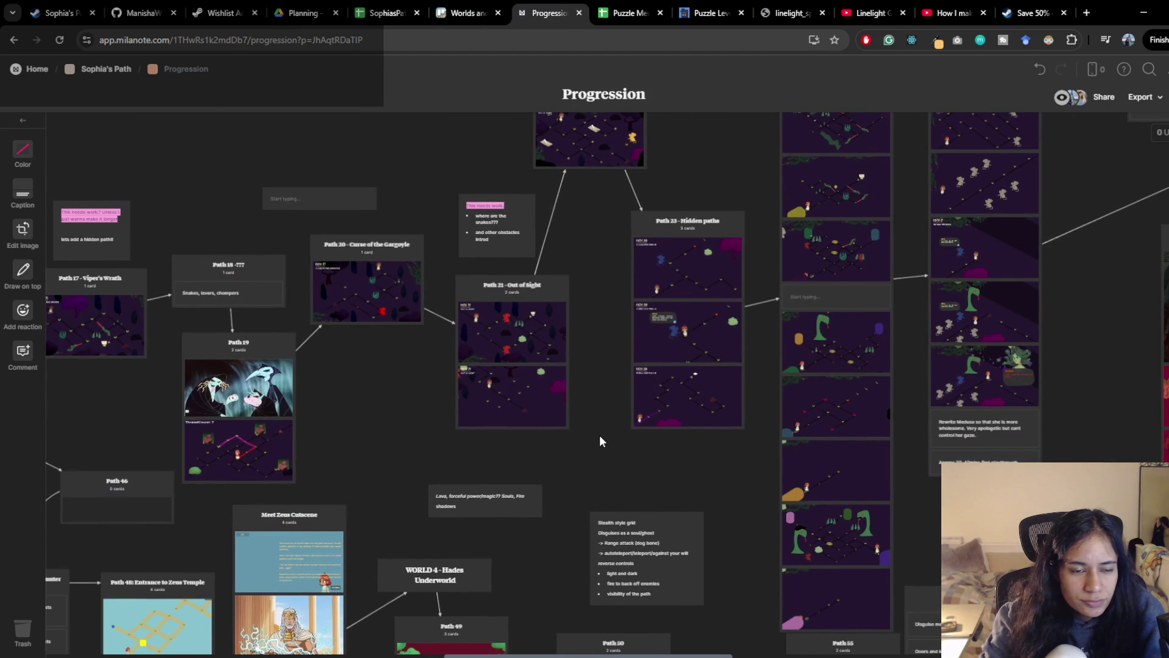
pyautogui.moveTo(216, 442)
pyautogui.mouseDown()
pyautogui.moveTo(340, 423)
pyautogui.moveTo(433, 457)
pyautogui.mouseUp()
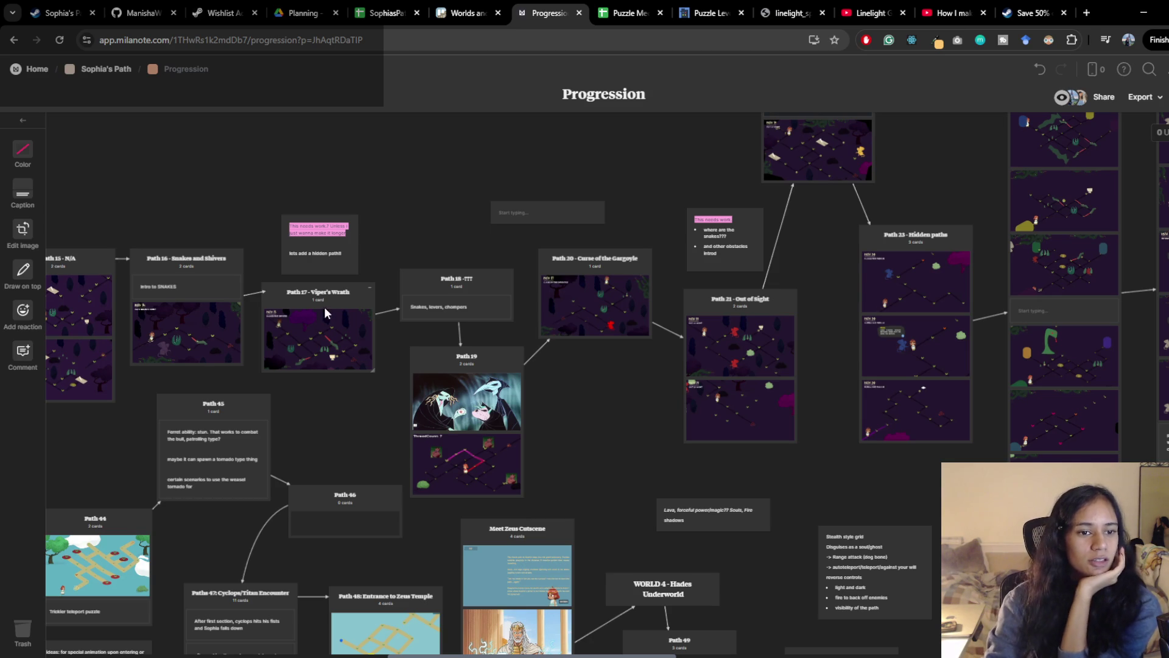
pyautogui.moveTo(254, 380); pyautogui.dragTo(342, 345)
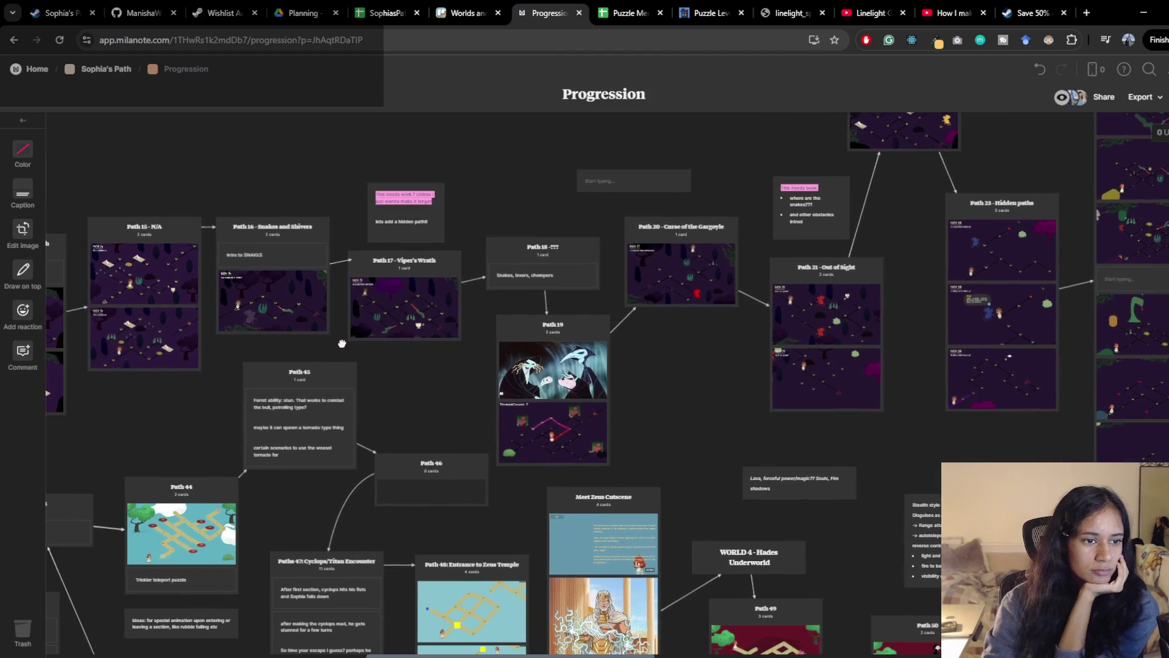
pyautogui.hscroll(5, 342, 343)
pyautogui.scroll(-2, 343, 342)
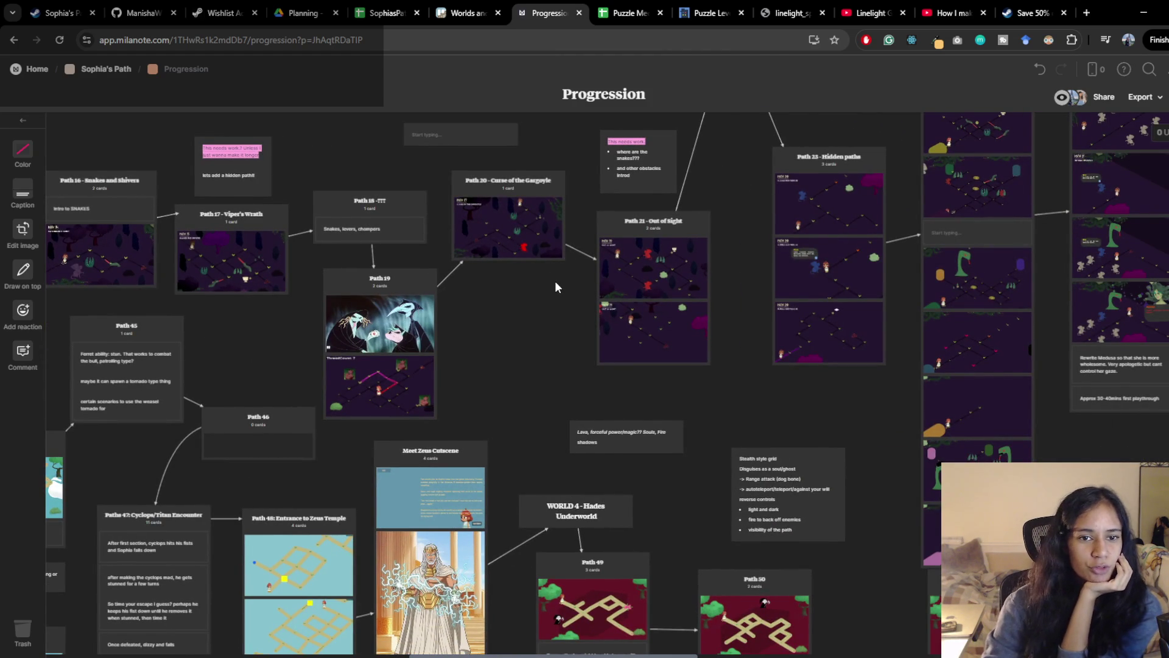
pyautogui.moveTo(514, 280); pyautogui.dragTo(476, 290)
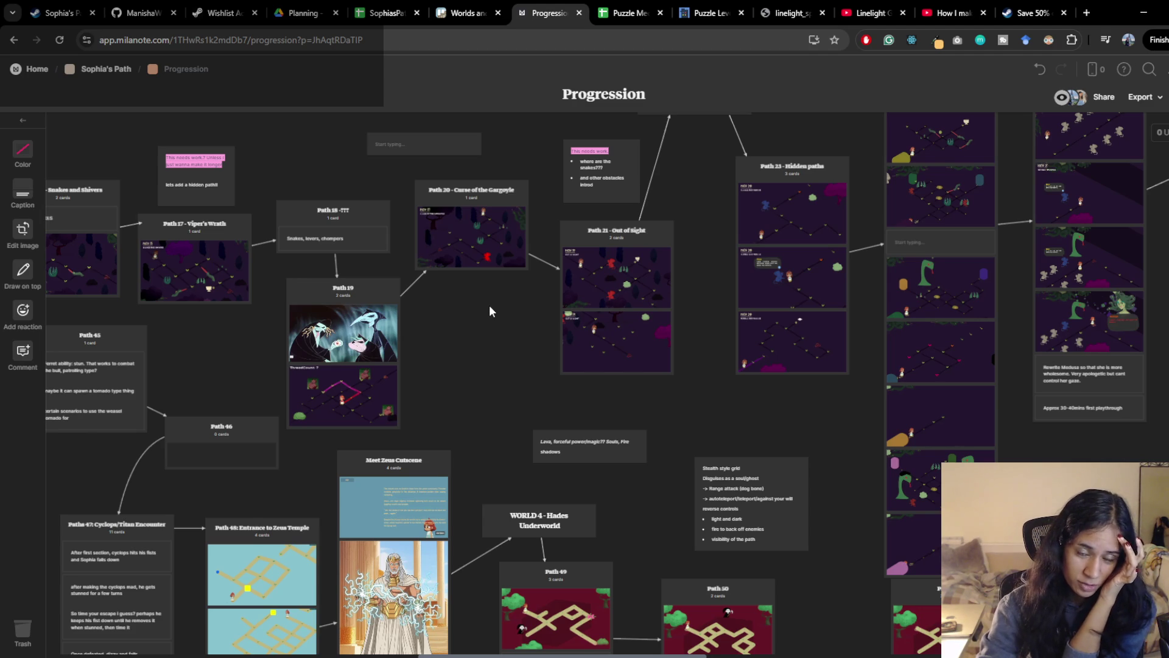
pyautogui.moveTo(485, 311); pyautogui.dragTo(451, 318)
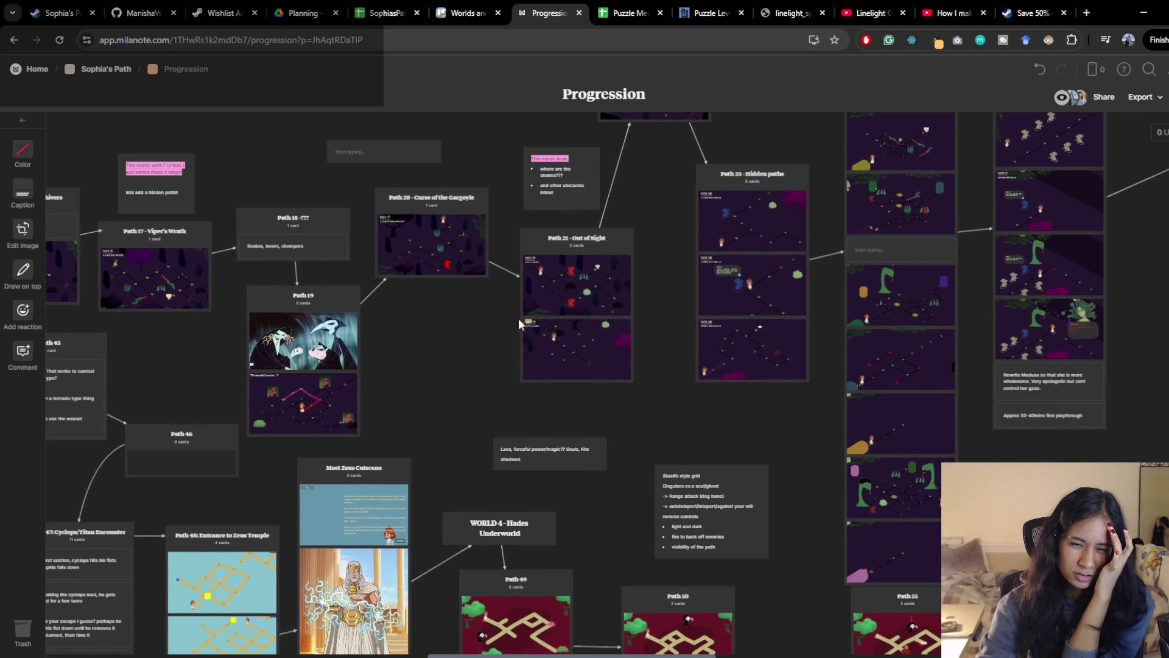
pyautogui.moveTo(701, 384); pyautogui.dragTo(663, 386)
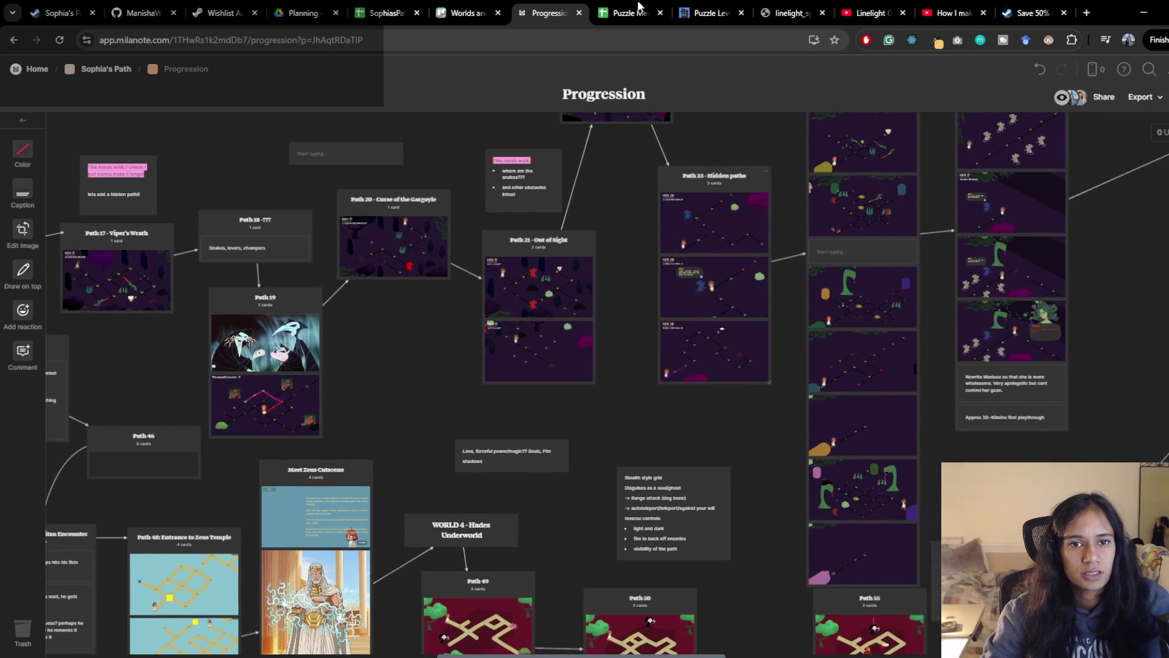
pyautogui.click(622, 12)
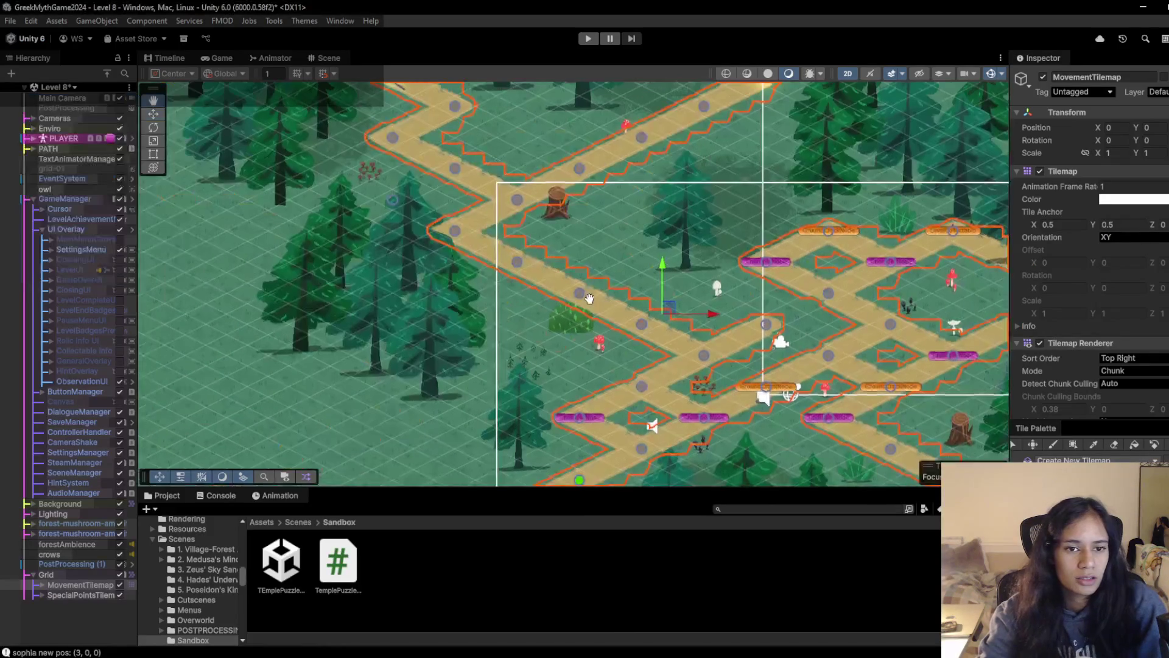
# Load Level 7, switch back to the Level 8 scene and start its playtest
pyautogui.click(59, 87)
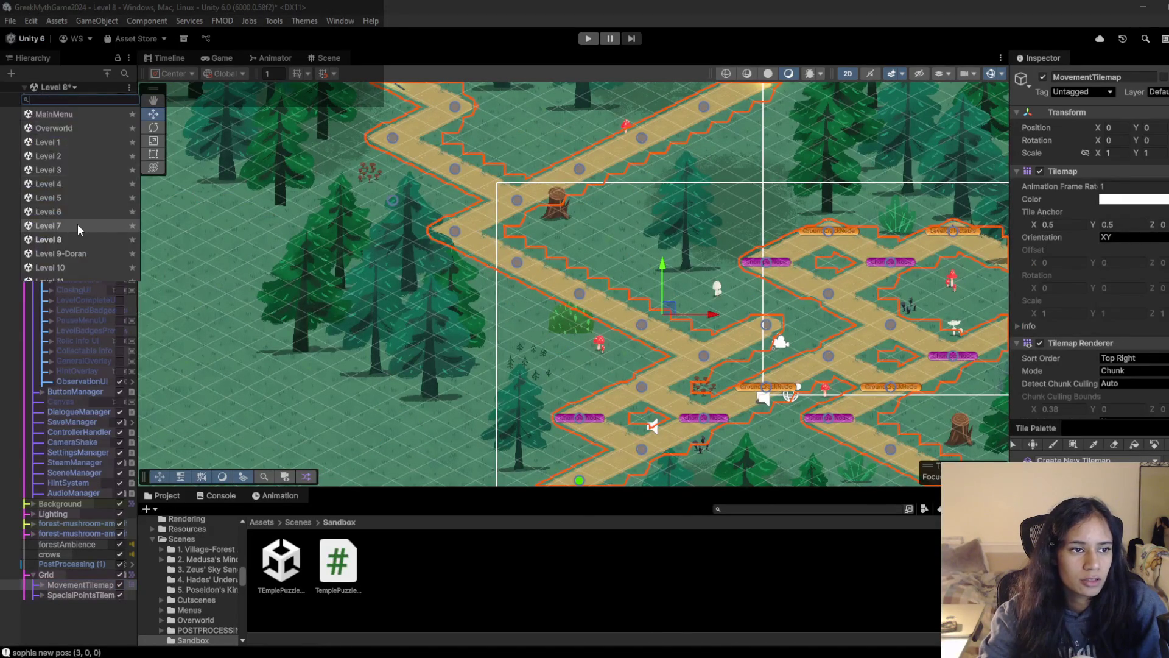
pyautogui.click(73, 227)
pyautogui.click(594, 364)
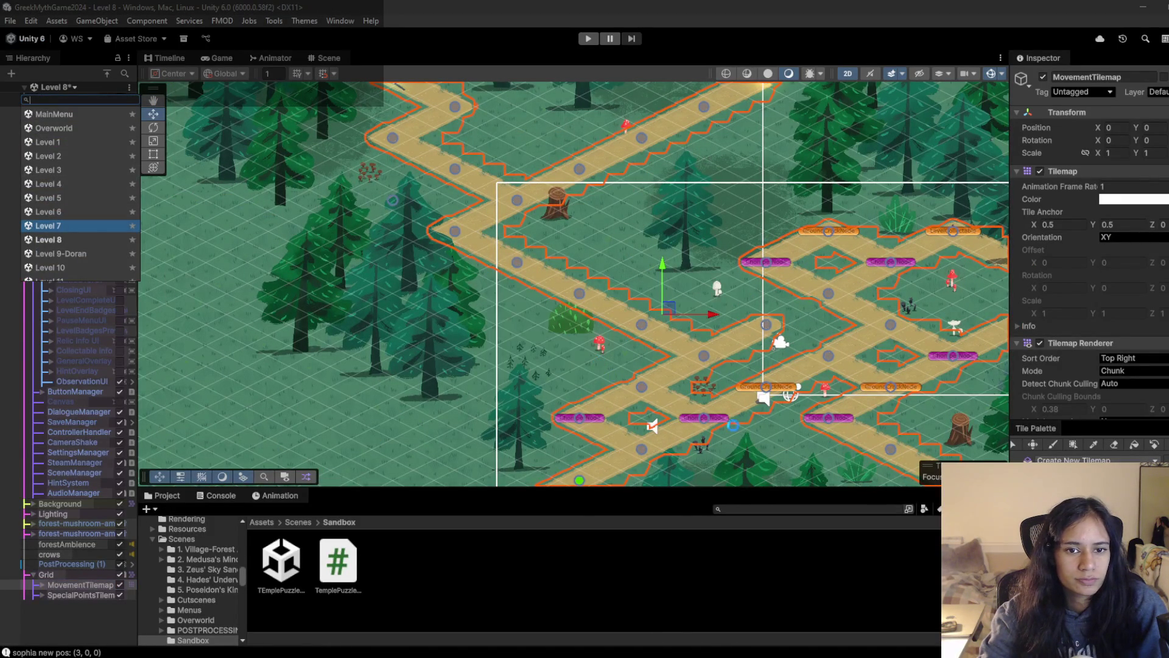
pyautogui.scroll(-4, 585, 274)
pyautogui.scroll(-3, 585, 274)
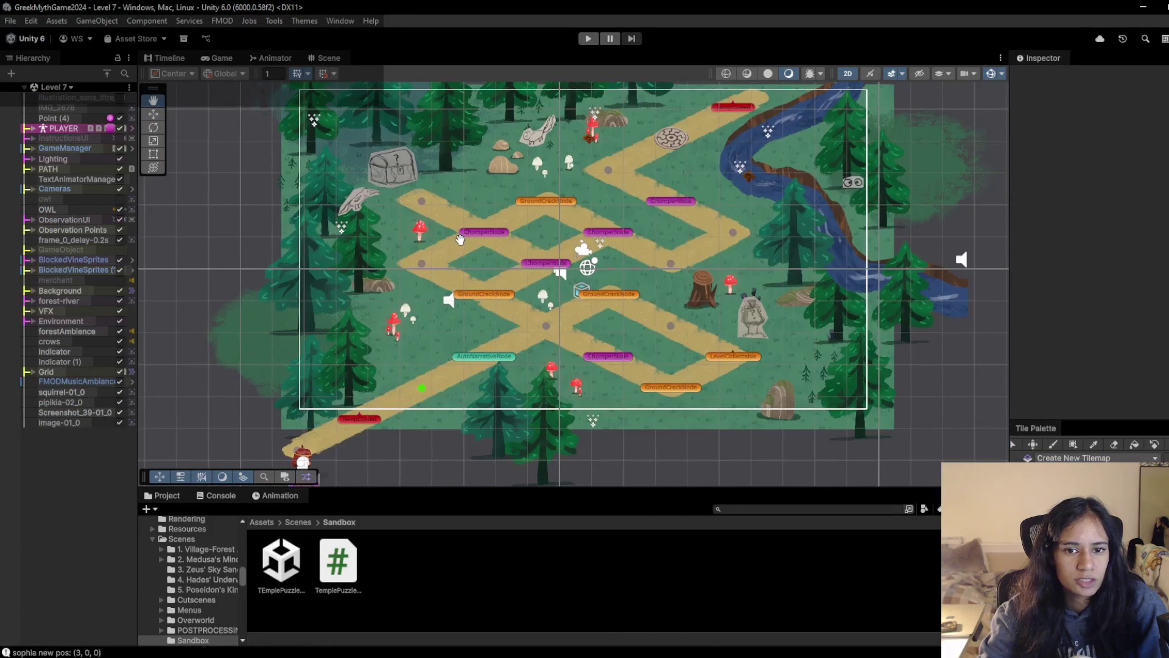
pyautogui.click(69, 87)
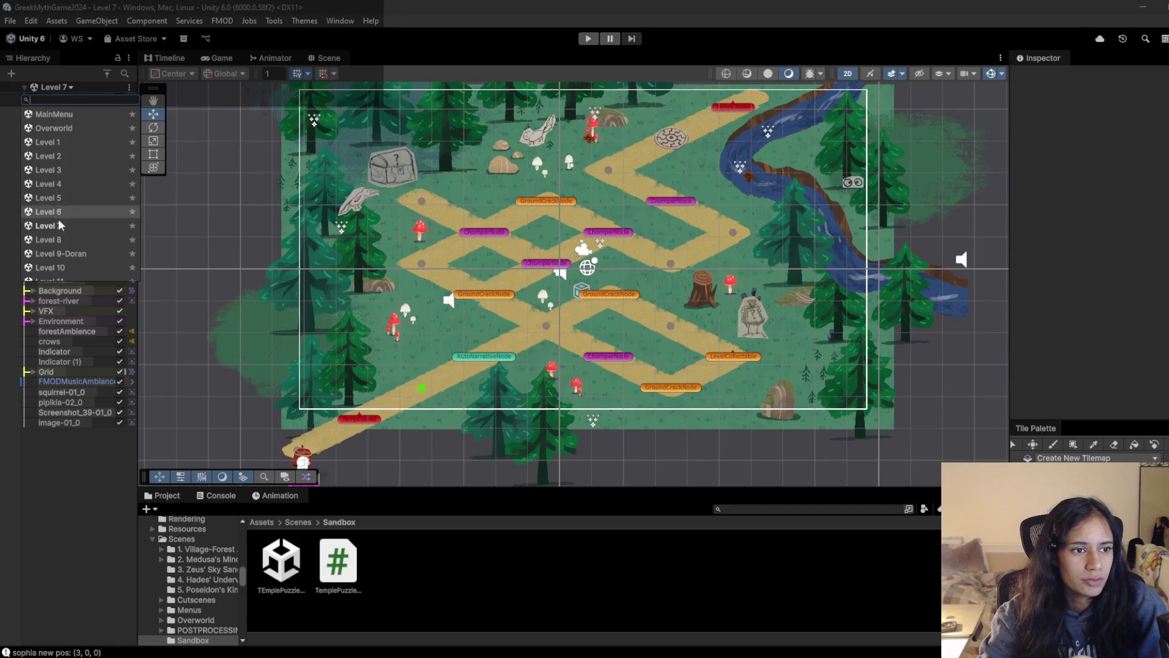
pyautogui.click(125, 242)
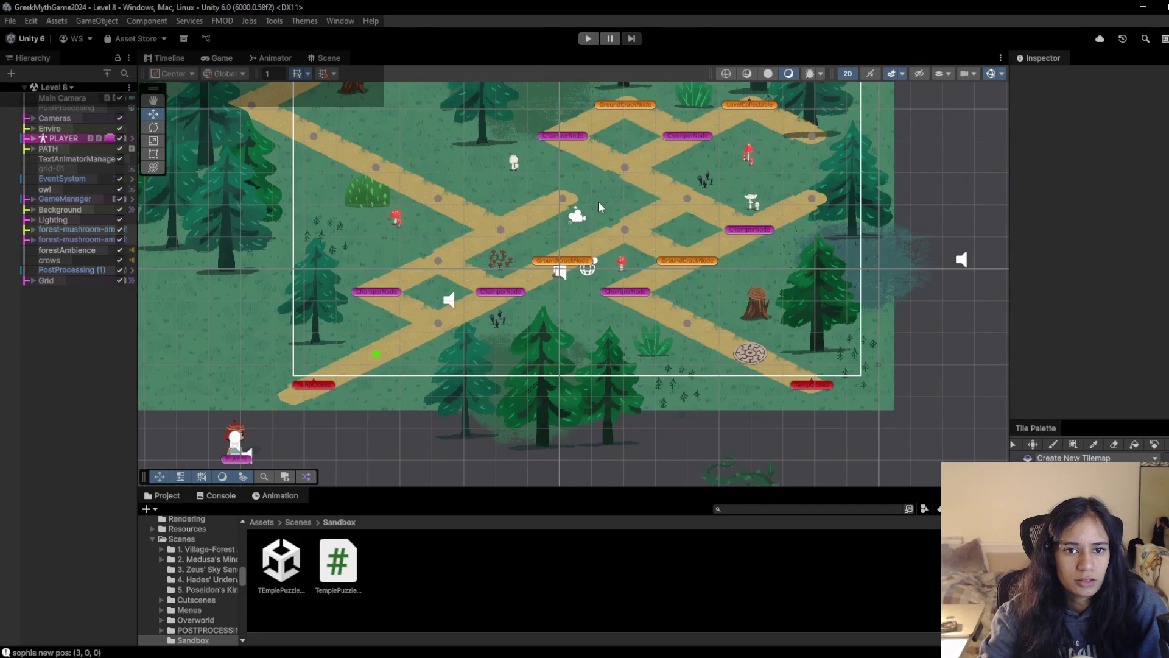
pyautogui.scroll(-3, 587, 201)
pyautogui.scroll(1, 511, 269)
pyautogui.click(587, 38)
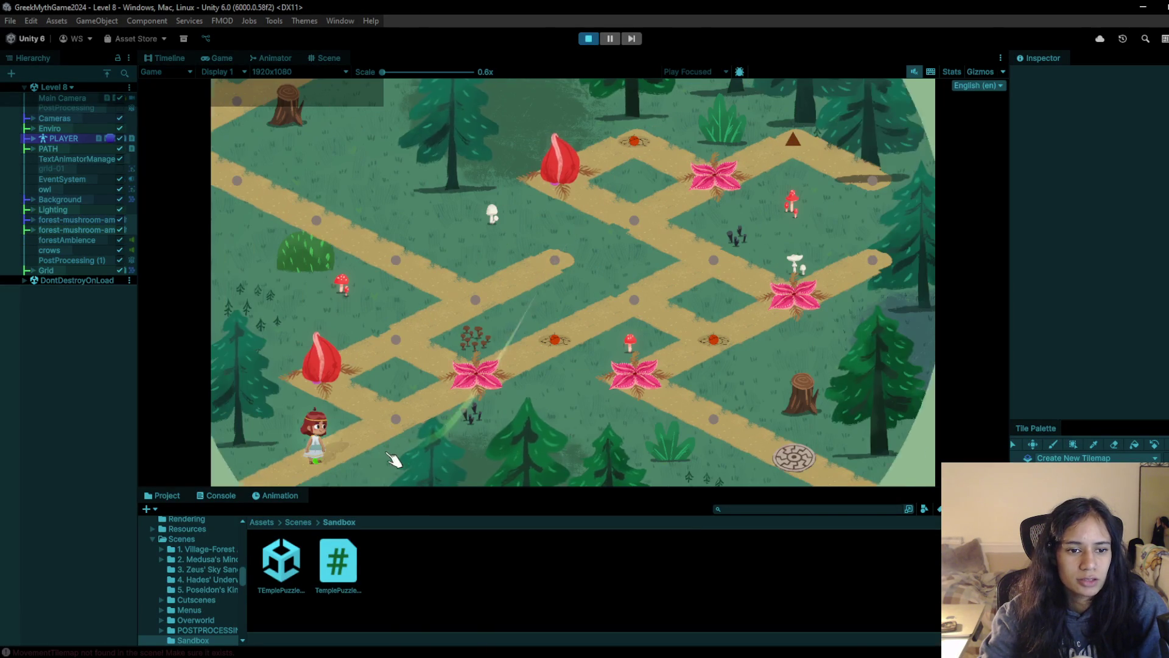
# Walk the character up the path, back and forth, toward the centre flower
pyautogui.click(366, 404)
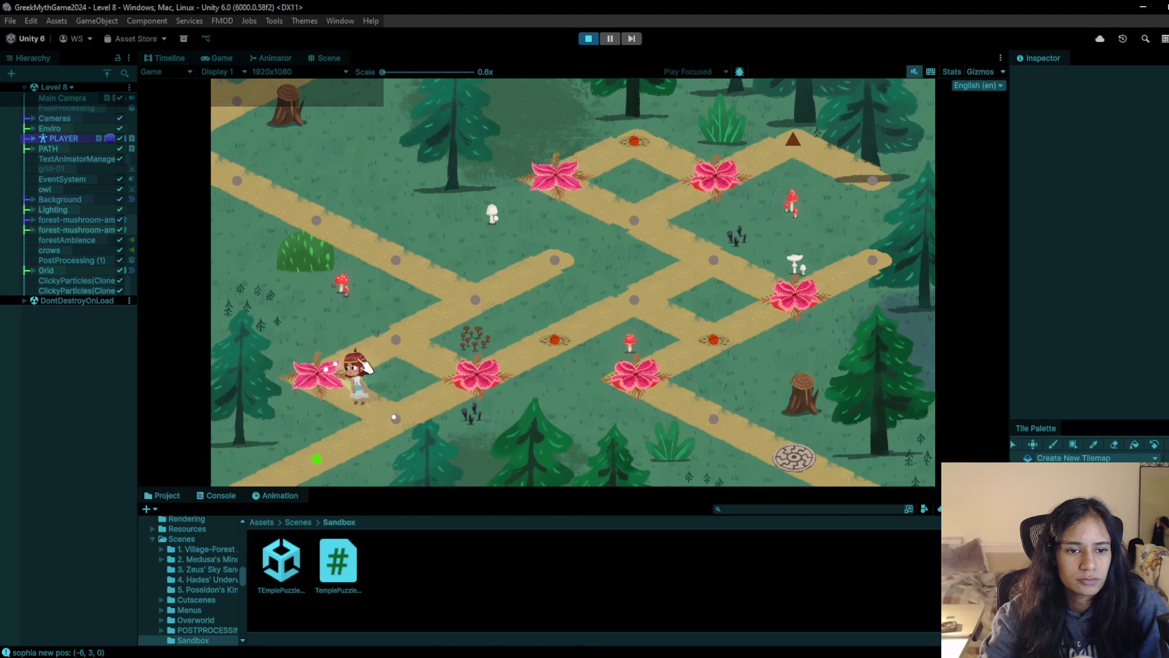
pyautogui.click(441, 325)
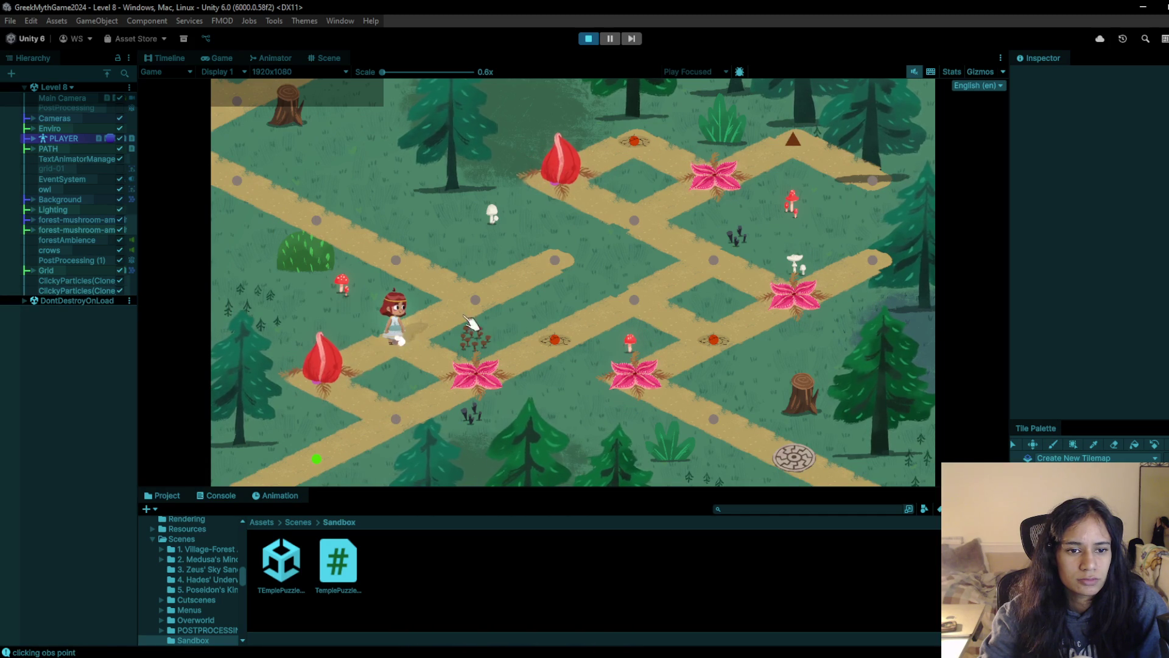
pyautogui.click(429, 283)
pyautogui.click(487, 306)
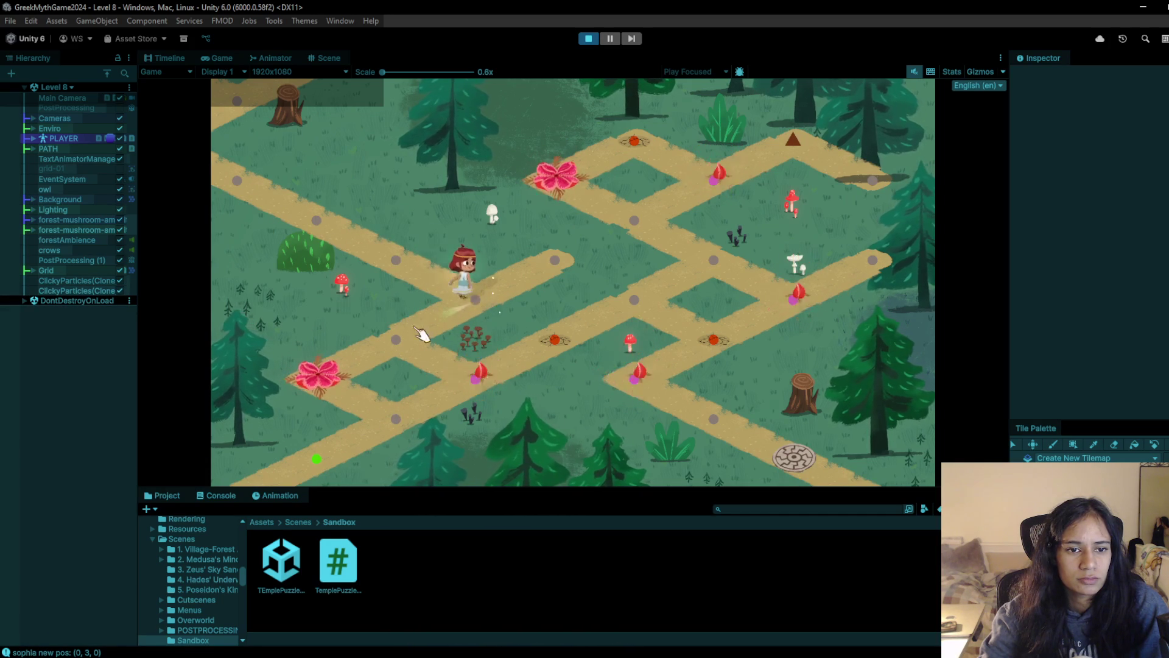
pyautogui.click(457, 301)
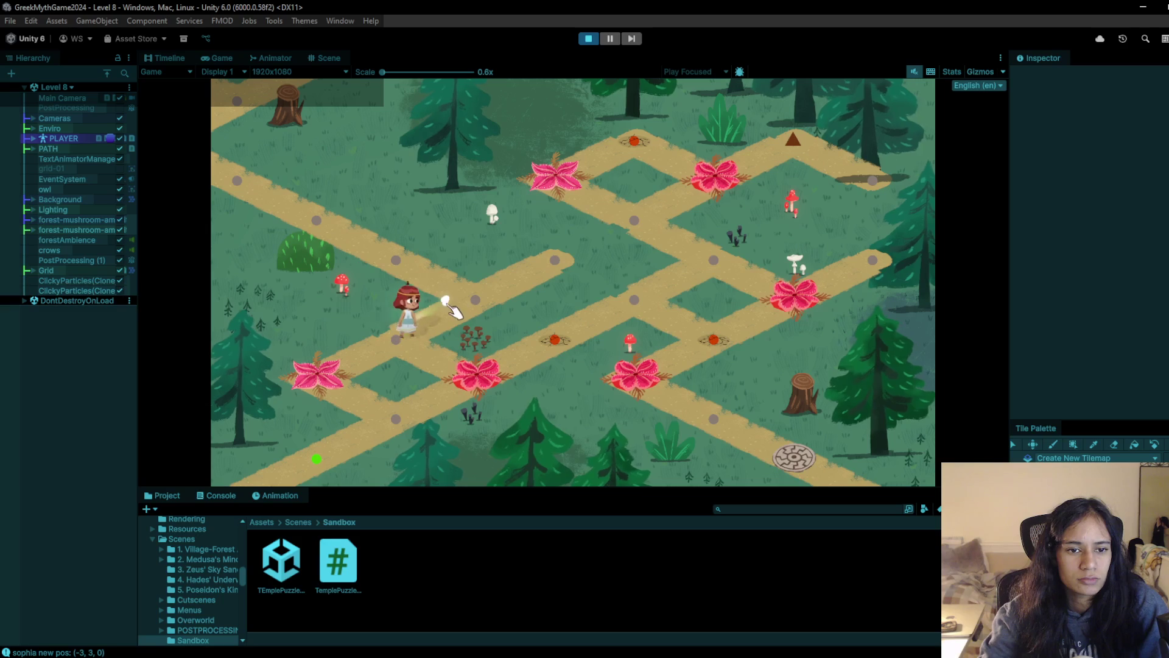
pyautogui.click(430, 340)
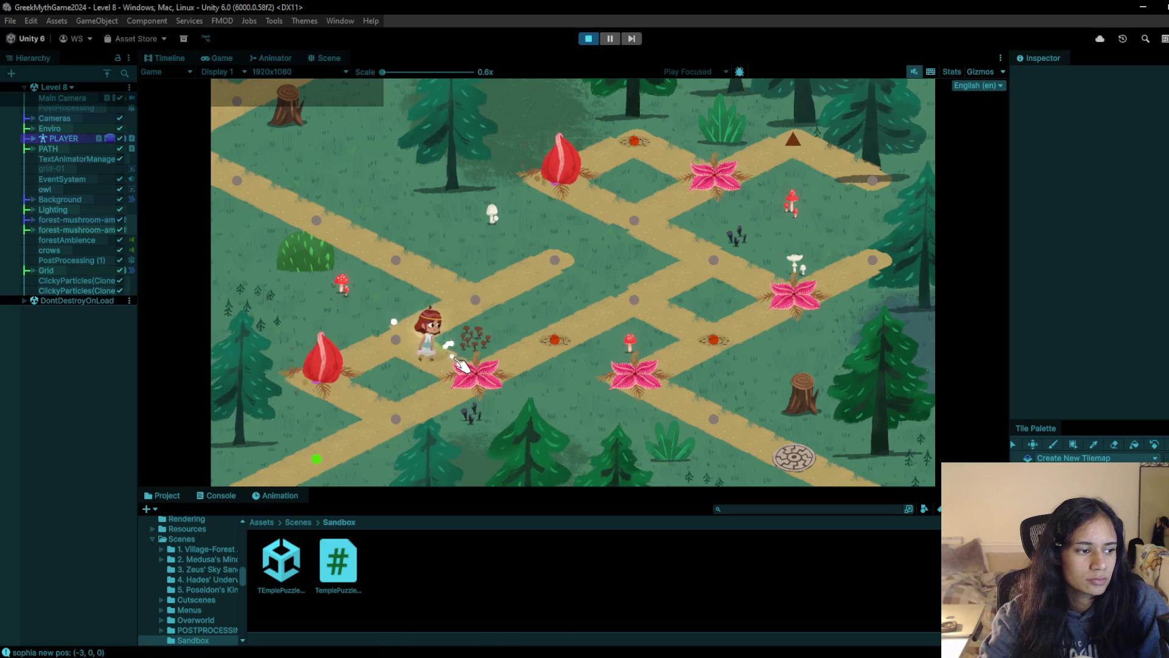
pyautogui.click(535, 322)
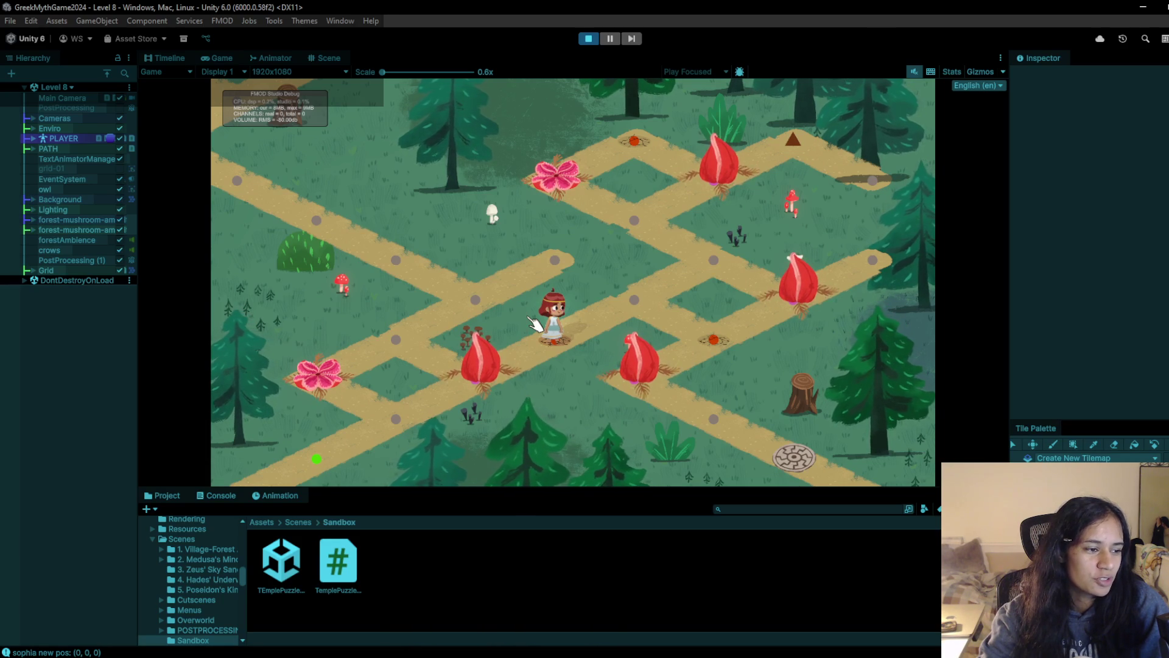
# Continue the character down-right along the path onto the exit tile
pyautogui.click(630, 306)
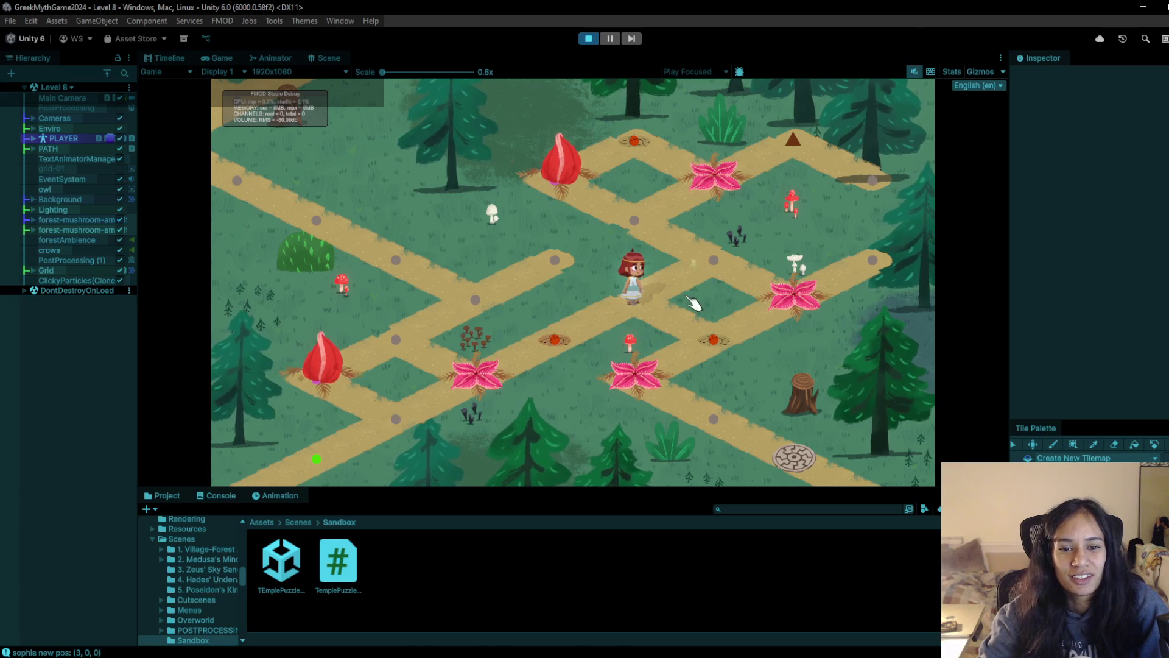
pyautogui.click(734, 240)
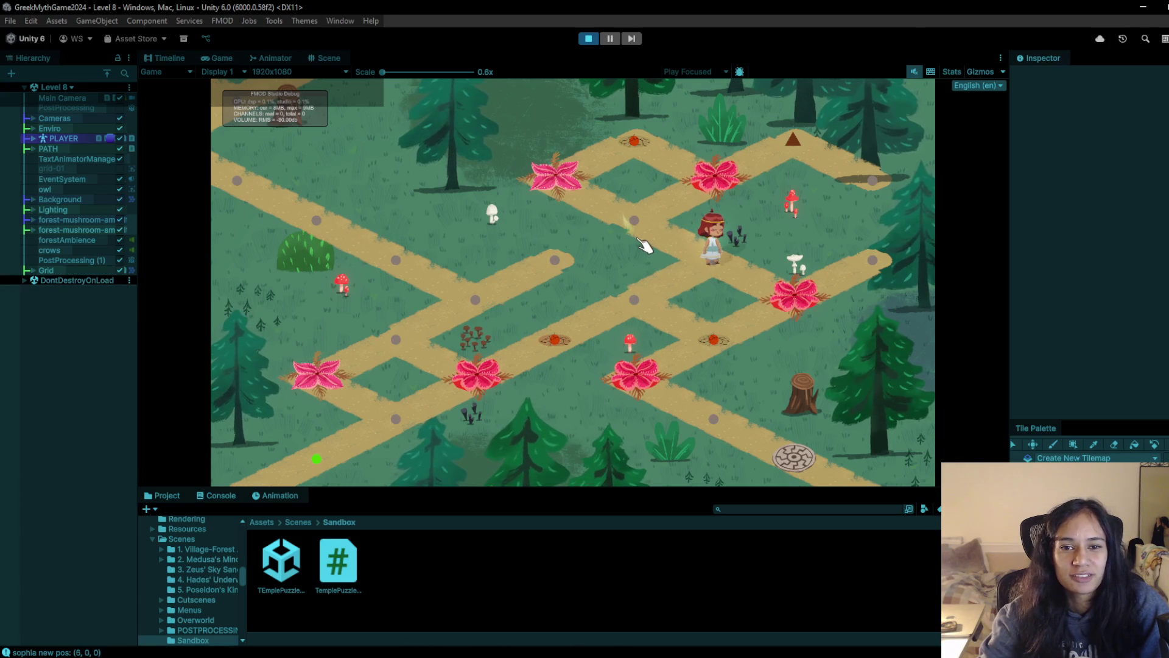
pyautogui.click(646, 302)
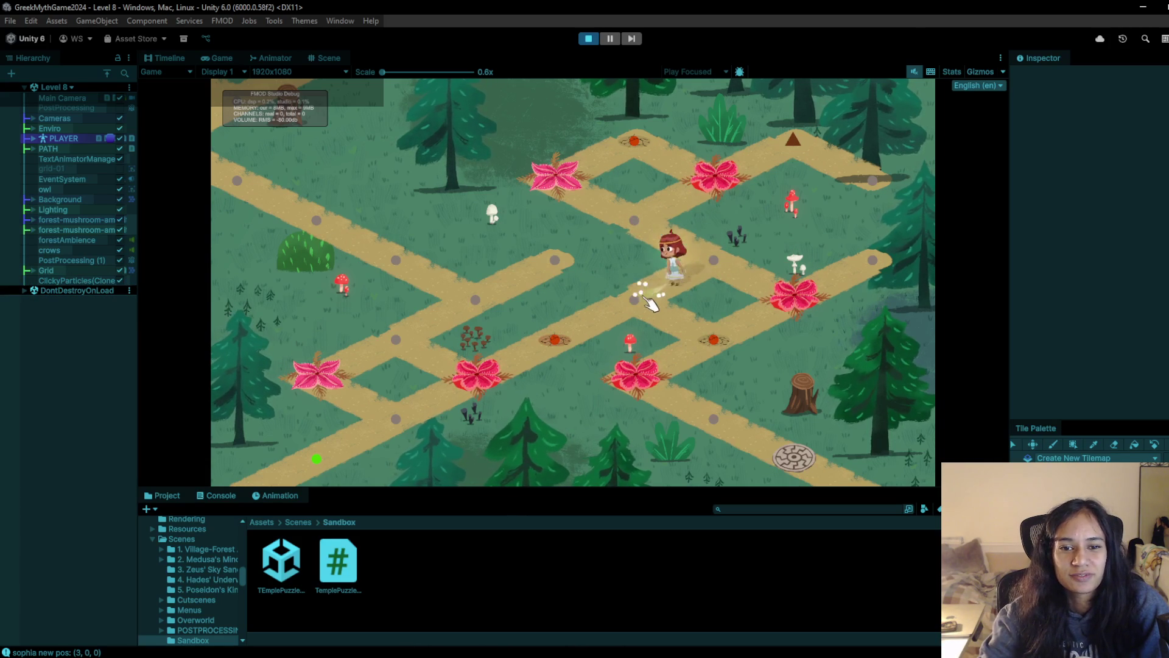
pyautogui.click(686, 322)
pyautogui.click(658, 366)
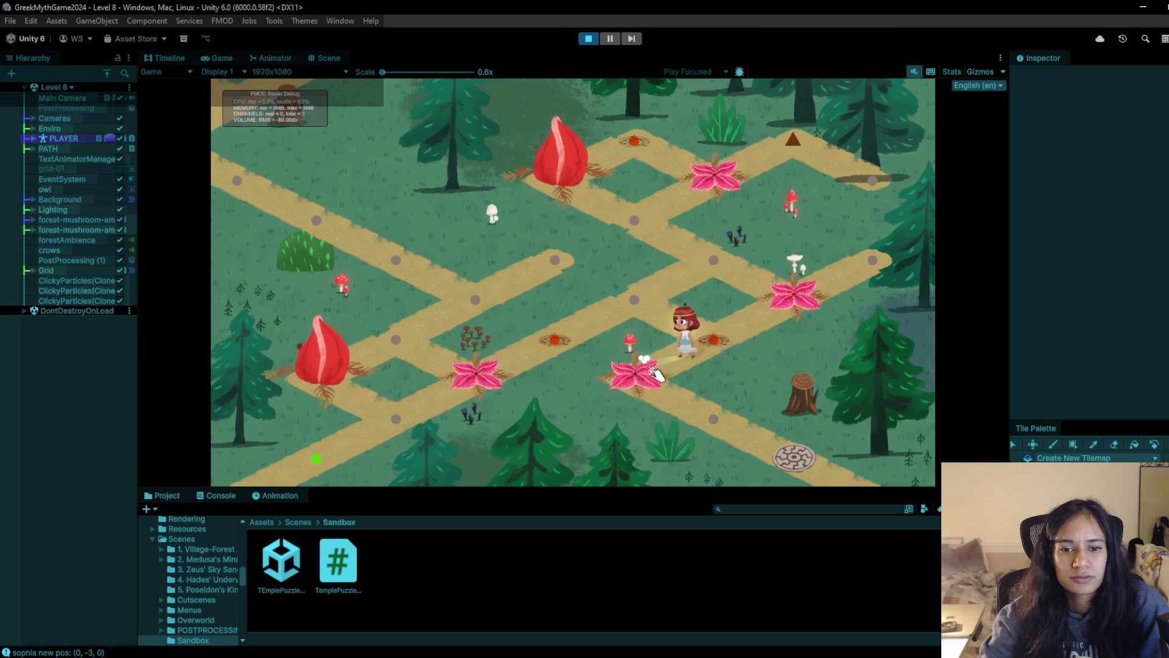
pyautogui.click(772, 453)
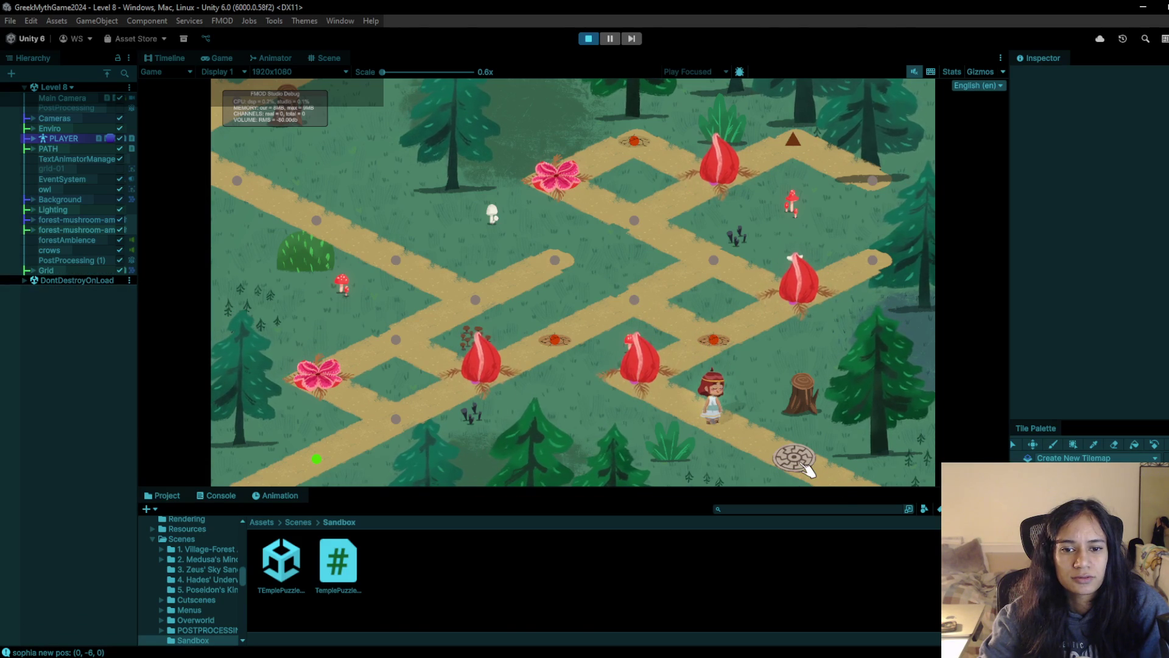
pyautogui.click(800, 461)
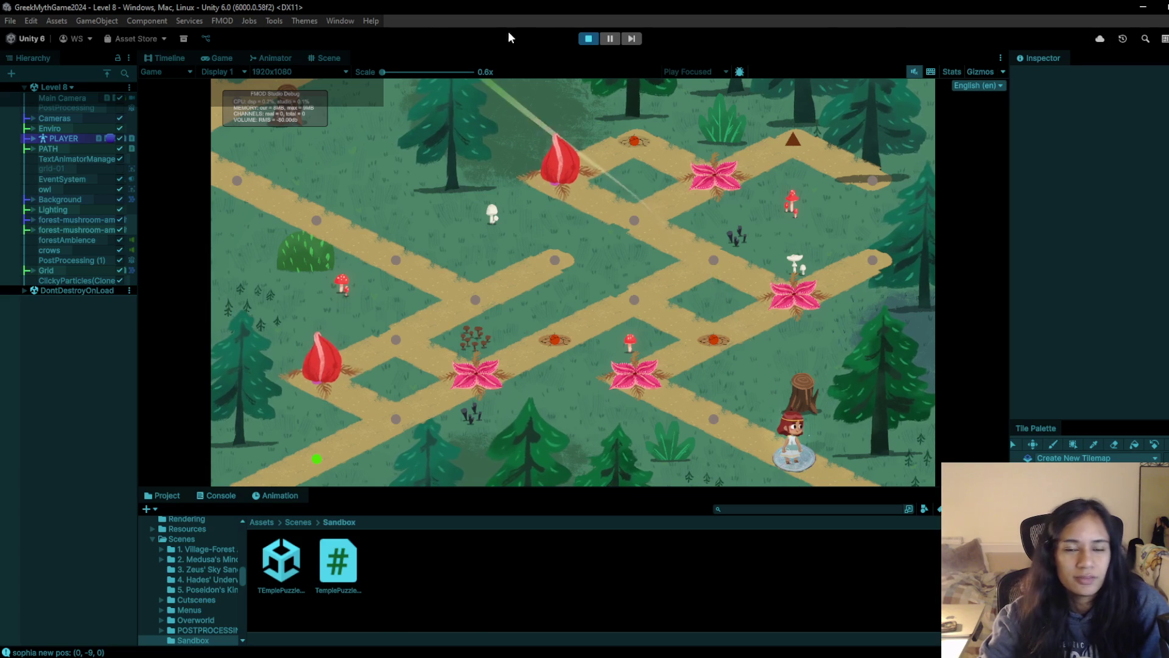
# Stop the Level 8 playtest and pick Level 9-Doran from the scene list
pyautogui.click(589, 39)
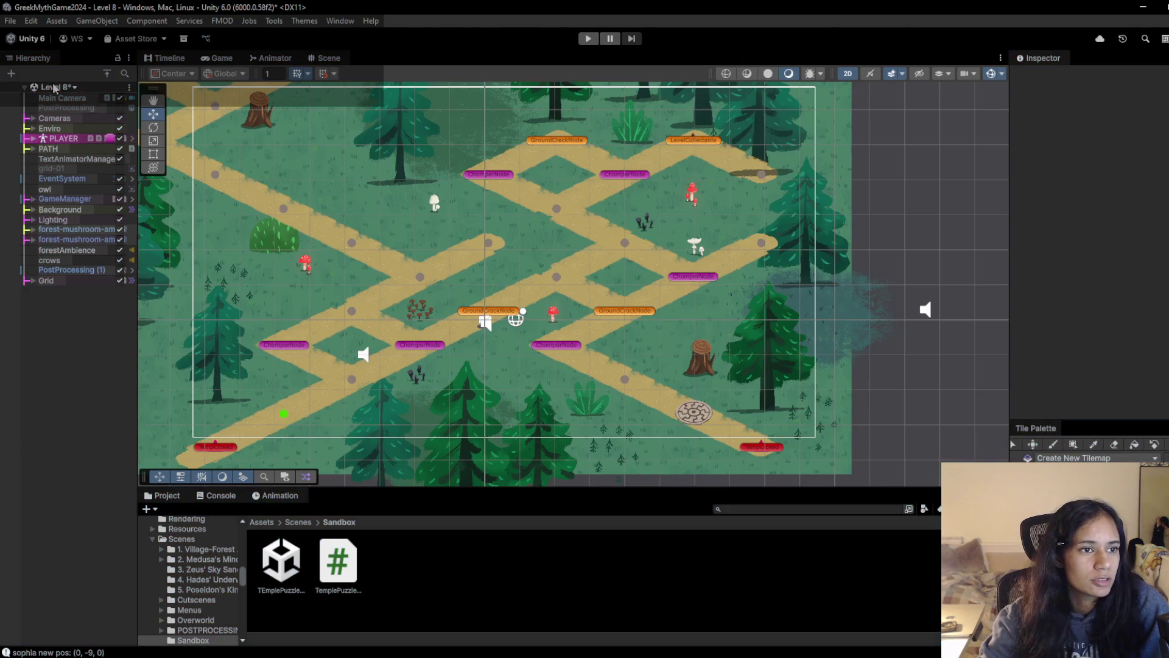
pyautogui.click(57, 86)
pyautogui.doubleClick(61, 254)
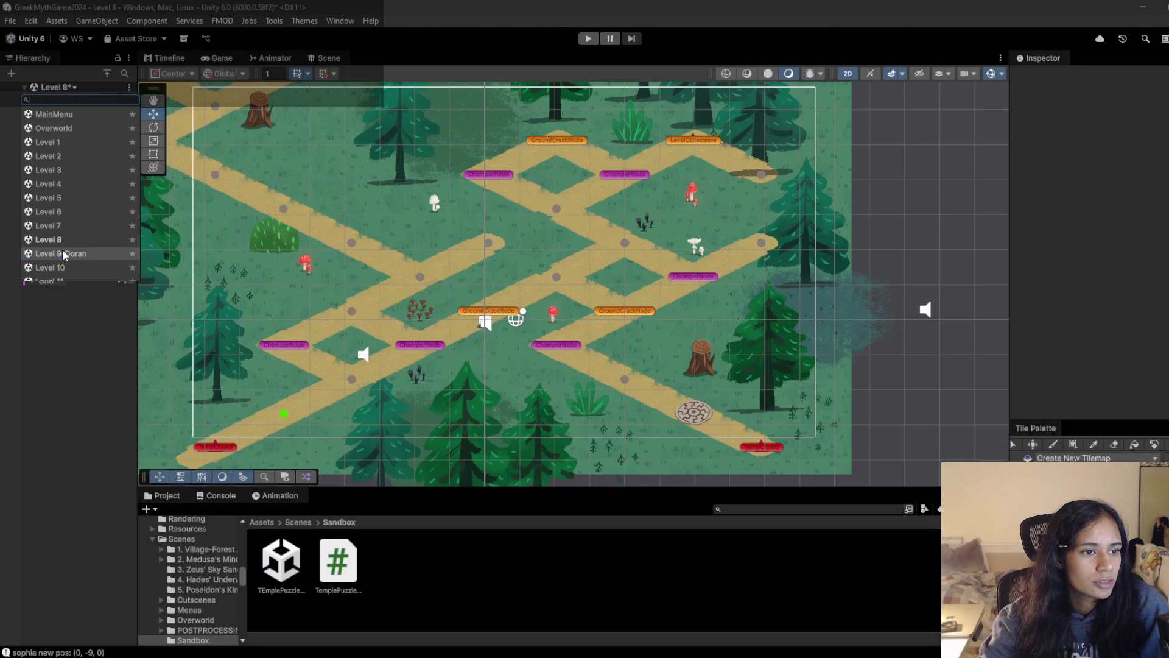
# Save Level 8, run a brief Level 9-Doran playtest, and bring up the scene list
pyautogui.click(593, 365)
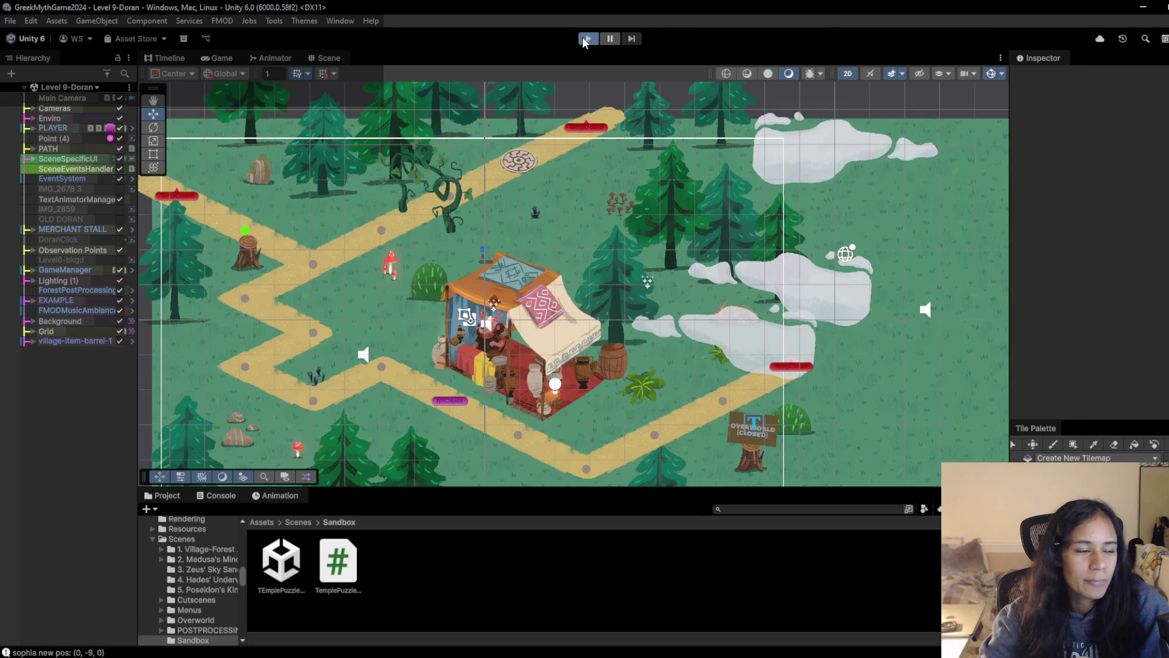
pyautogui.click(588, 38)
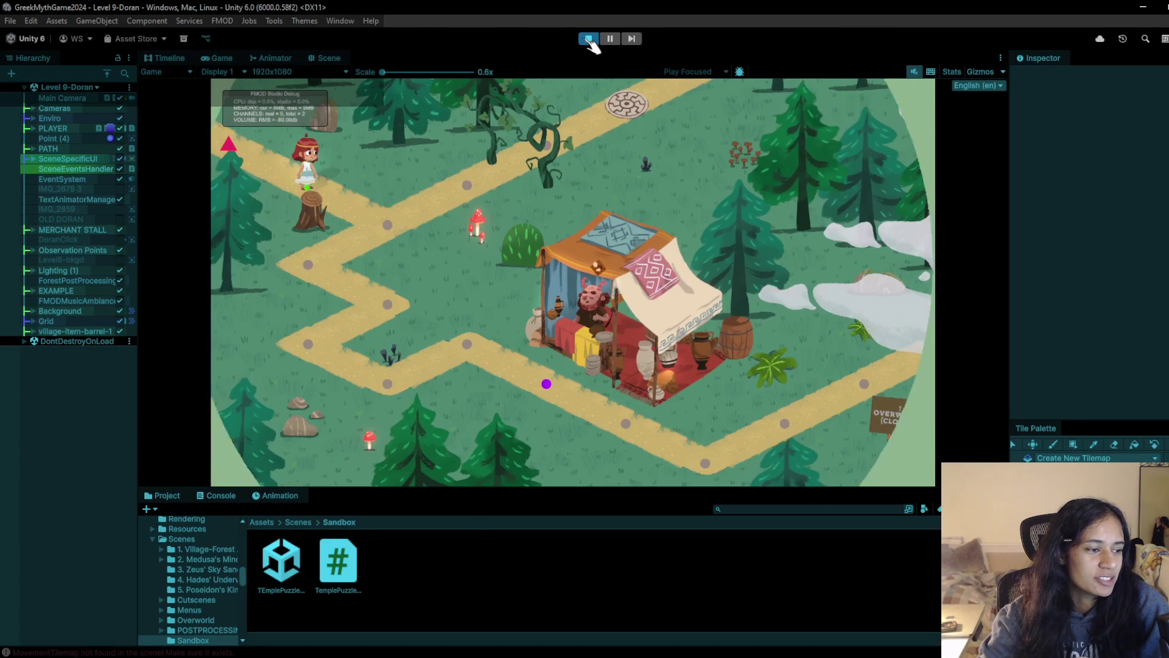
pyautogui.click(588, 39)
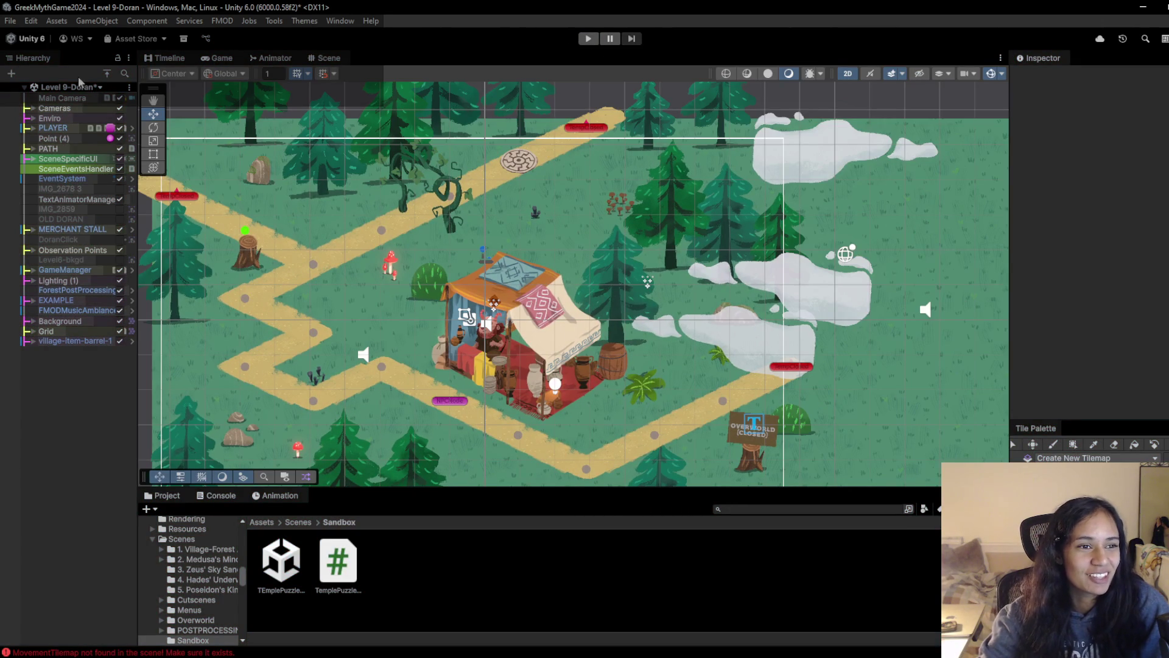
pyautogui.click(82, 85)
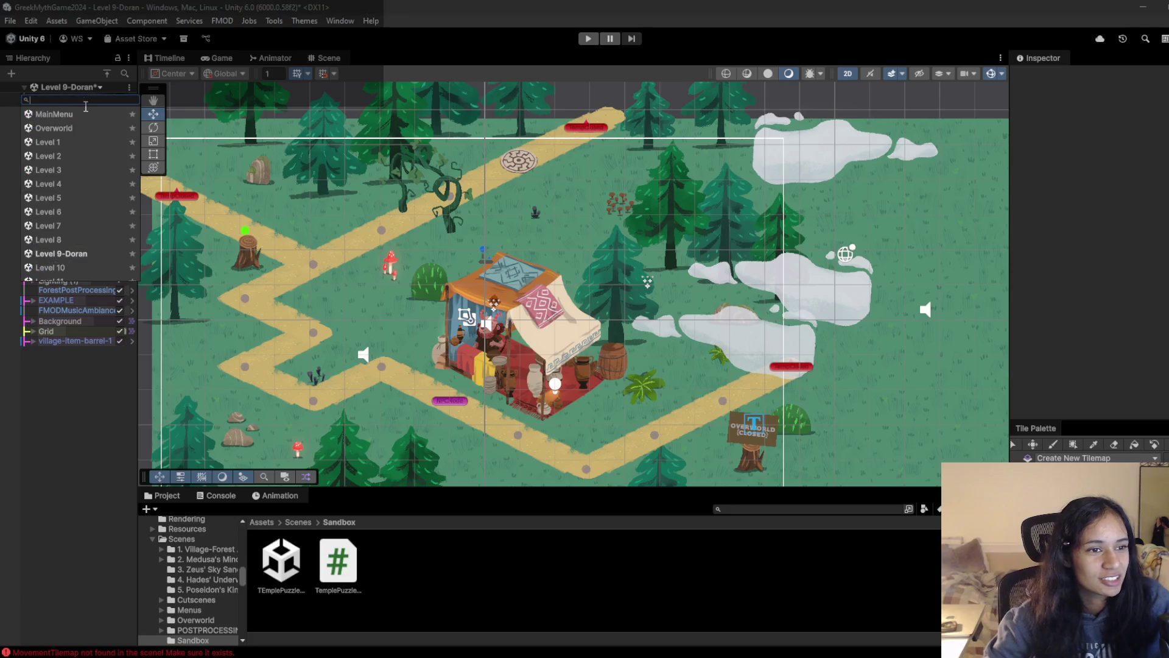
pyautogui.scroll(-3, 60, 253)
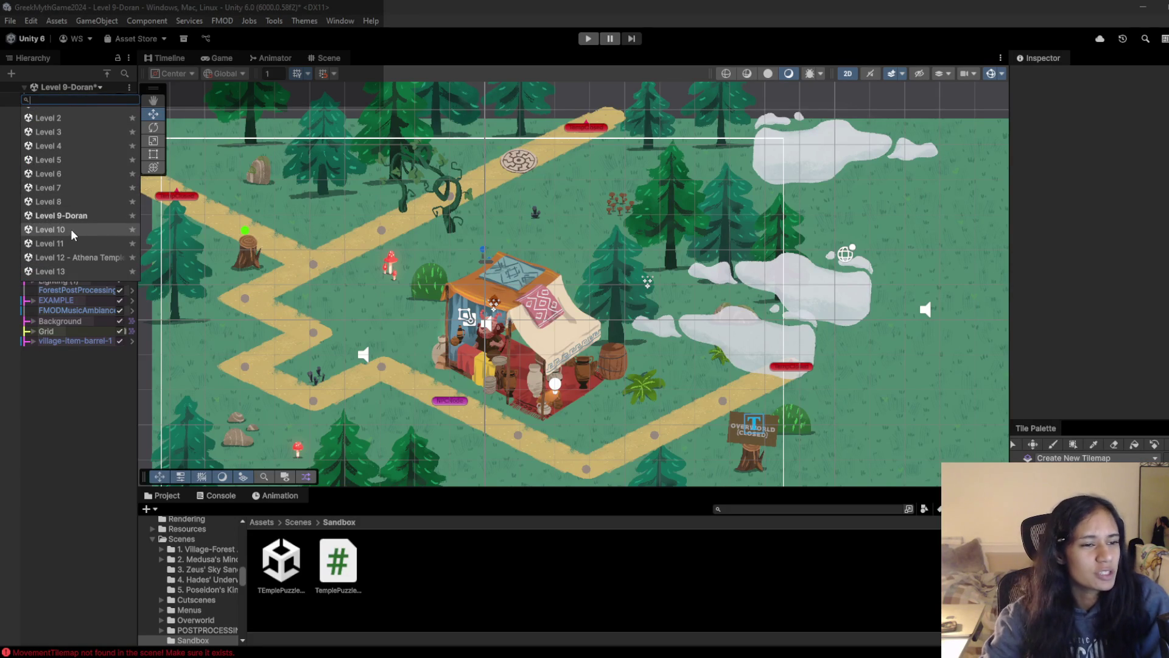
# Load Level 10 without saving and walk the character down-left toward the left flower
pyautogui.click(71, 229)
pyautogui.click(593, 363)
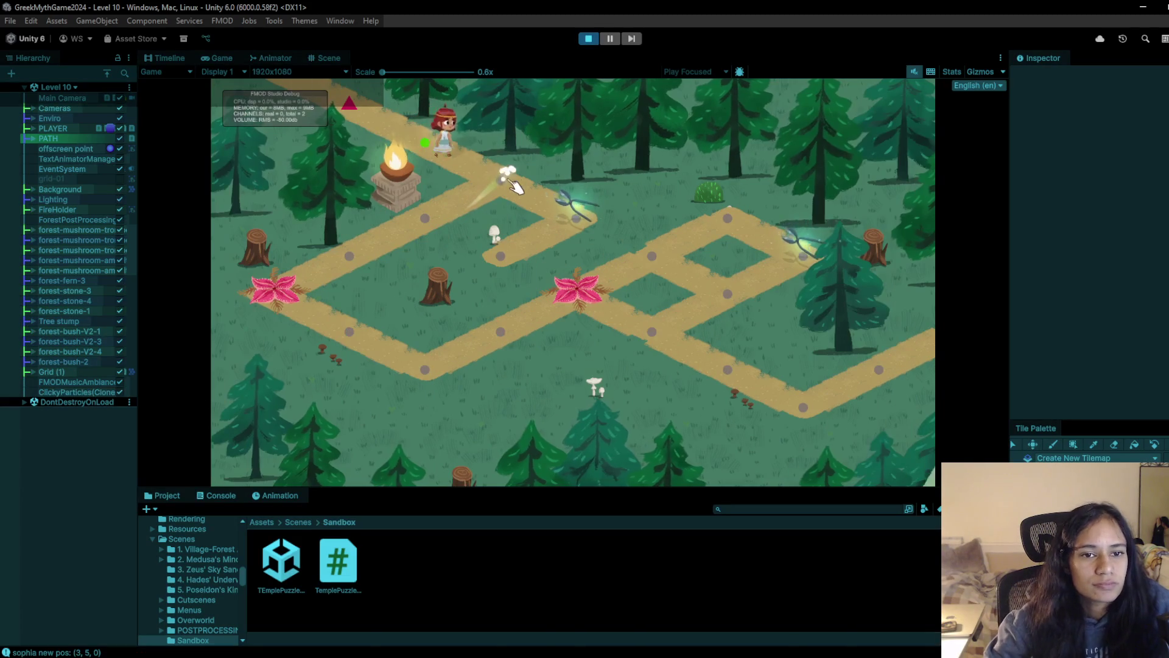
pyautogui.click(581, 215)
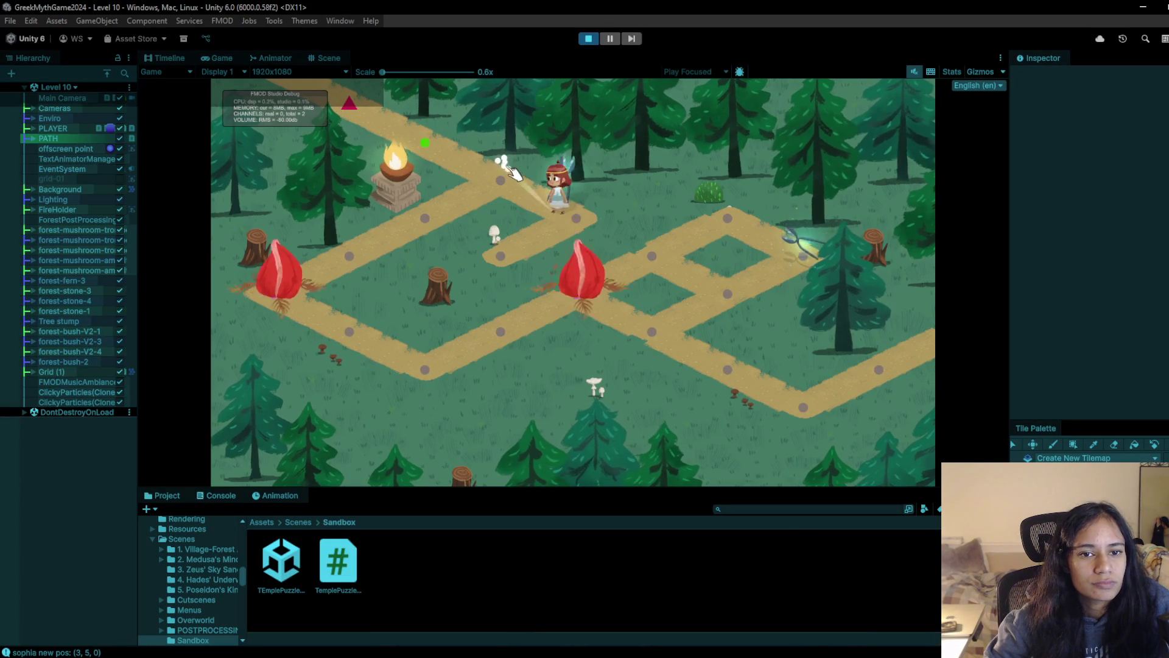
pyautogui.click(354, 249)
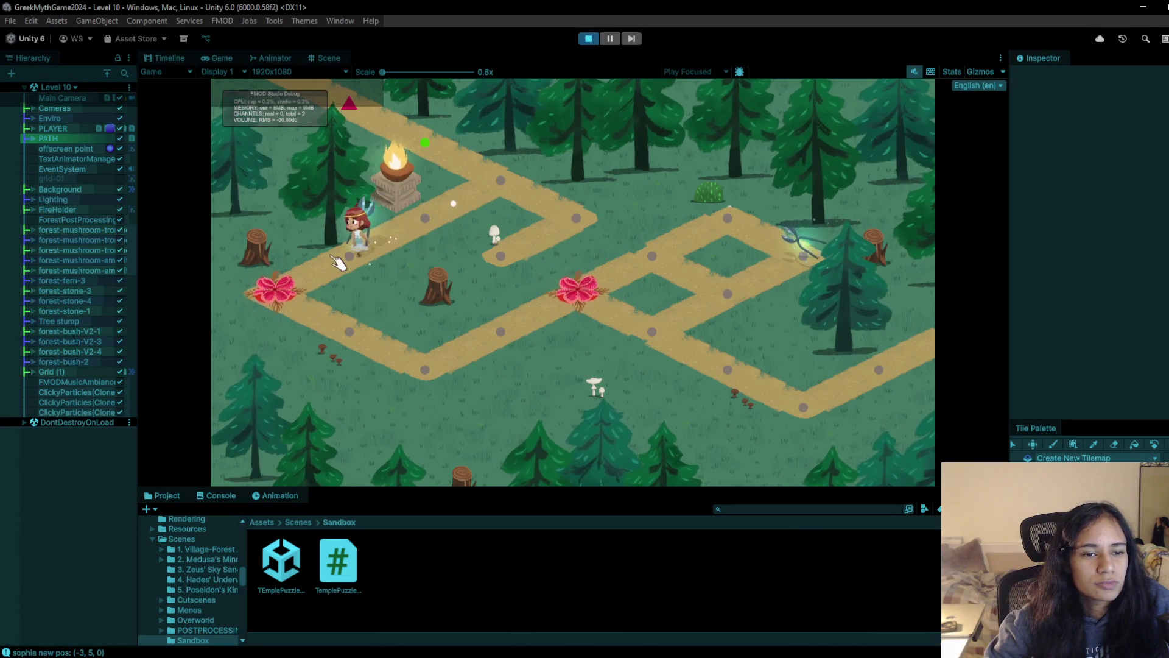
pyautogui.click(283, 285)
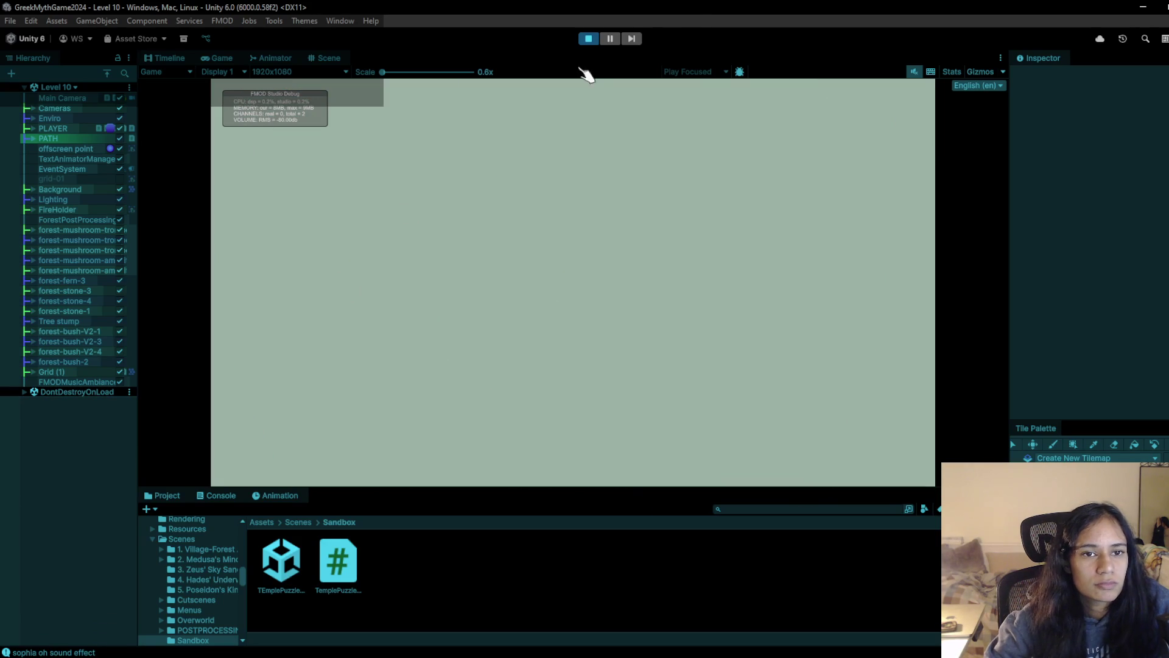
# Pause and resume the game, then walk via the junction back beside the altar to the left node
pyautogui.press('Escape')
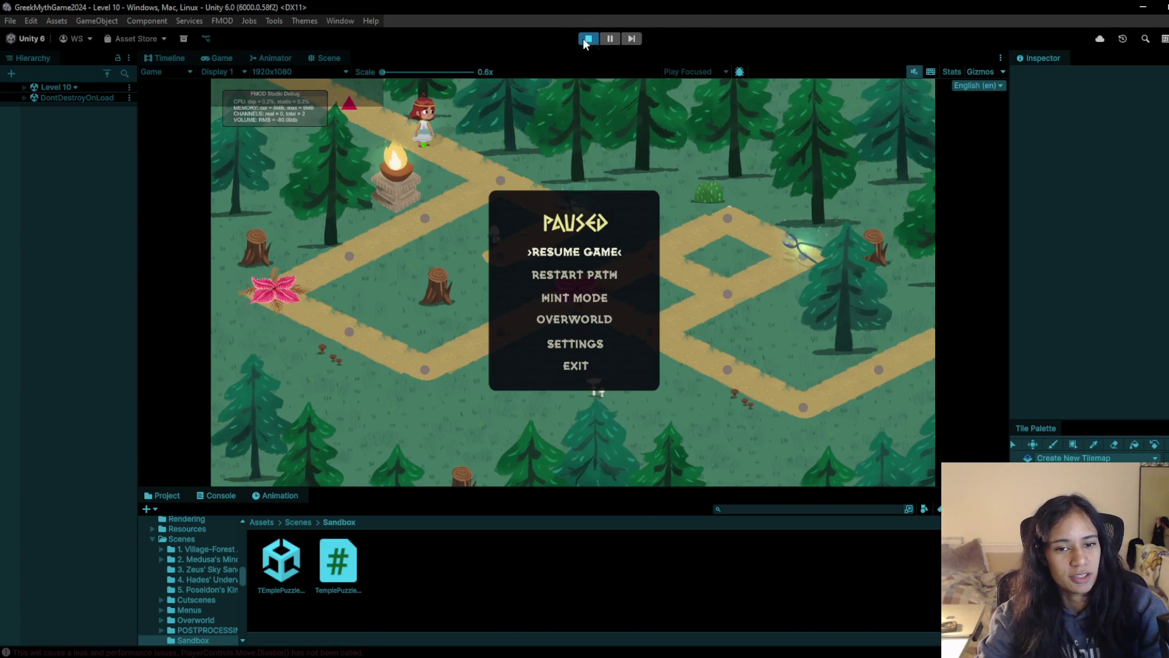
pyautogui.click(585, 253)
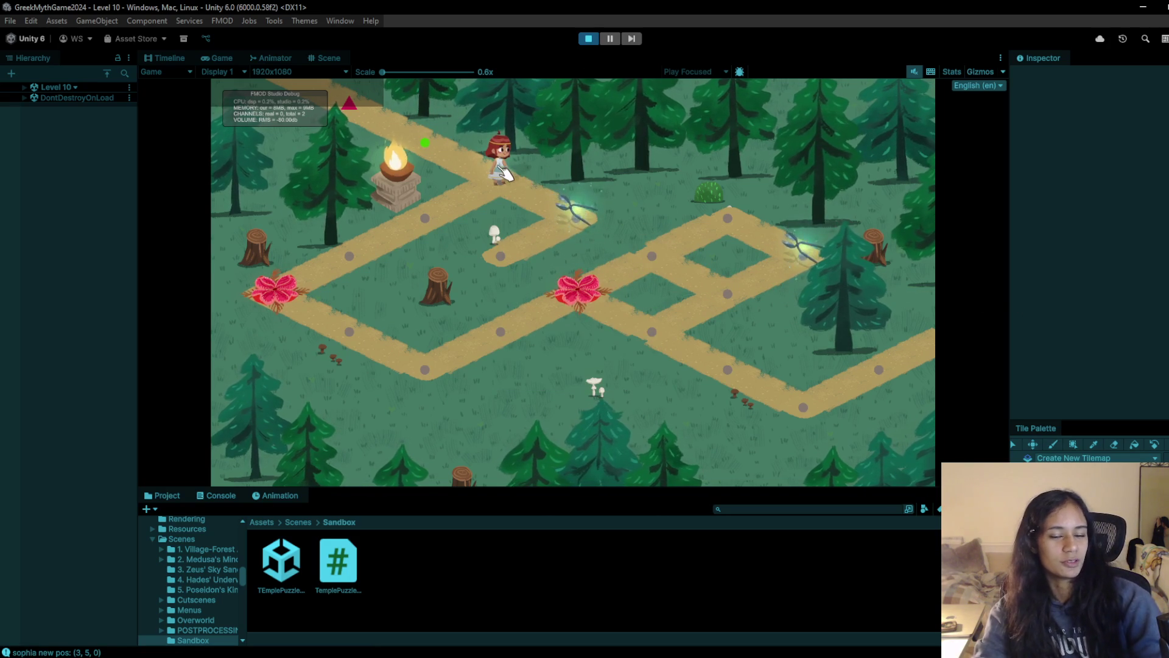
pyautogui.click(581, 241)
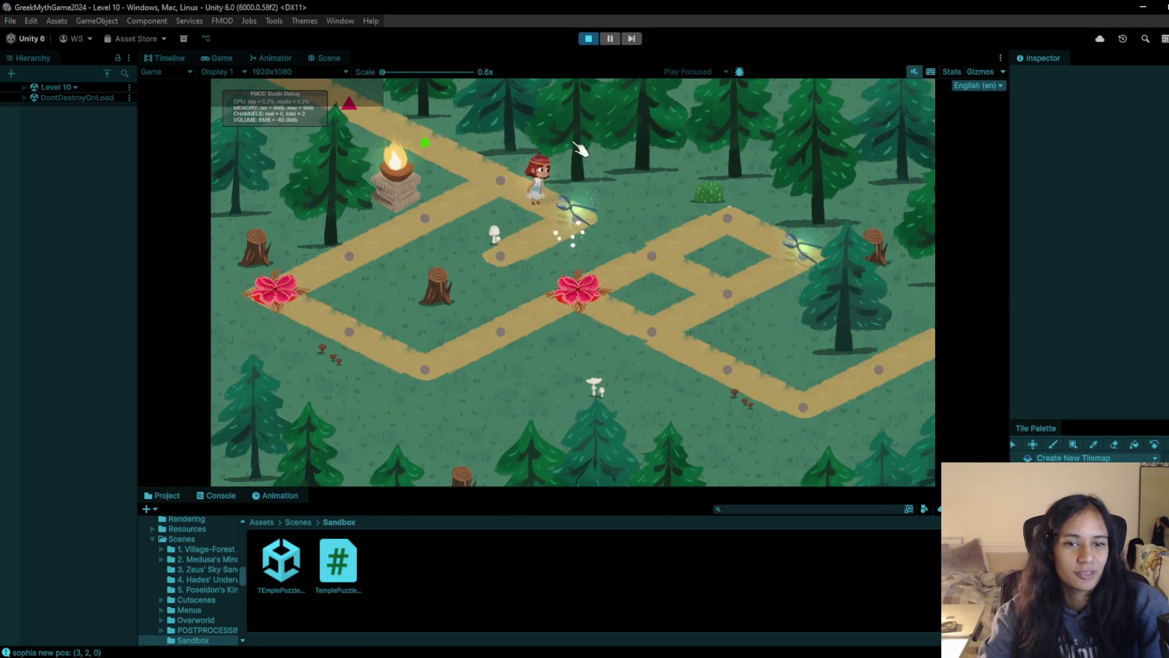
pyautogui.click(500, 187)
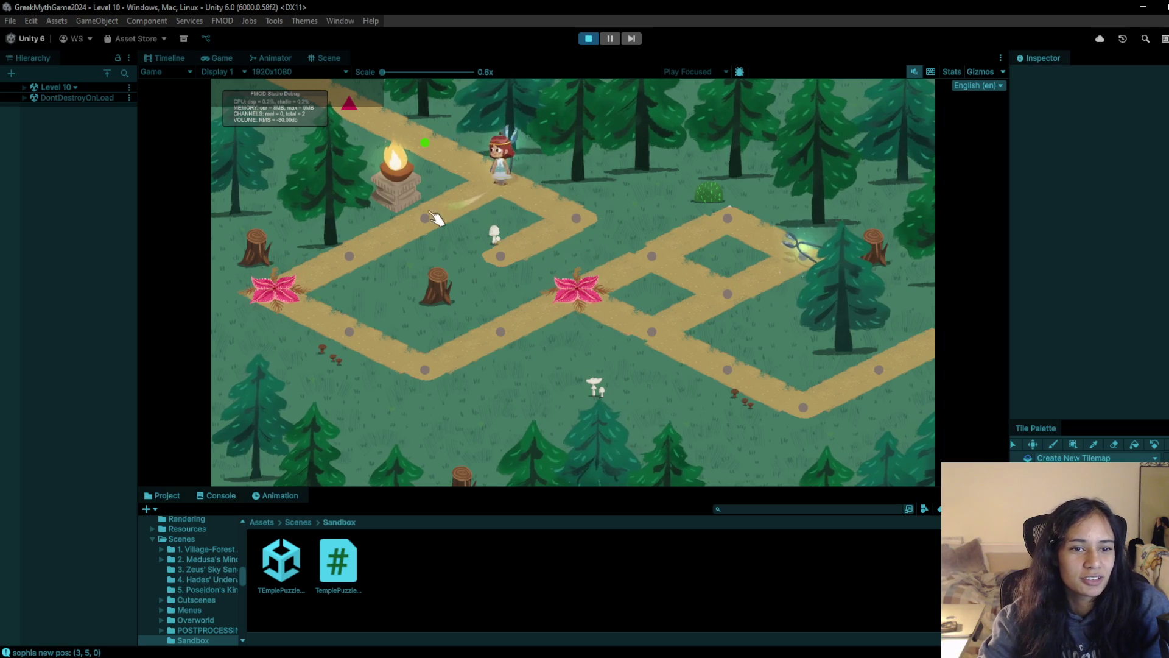
pyautogui.click(377, 270)
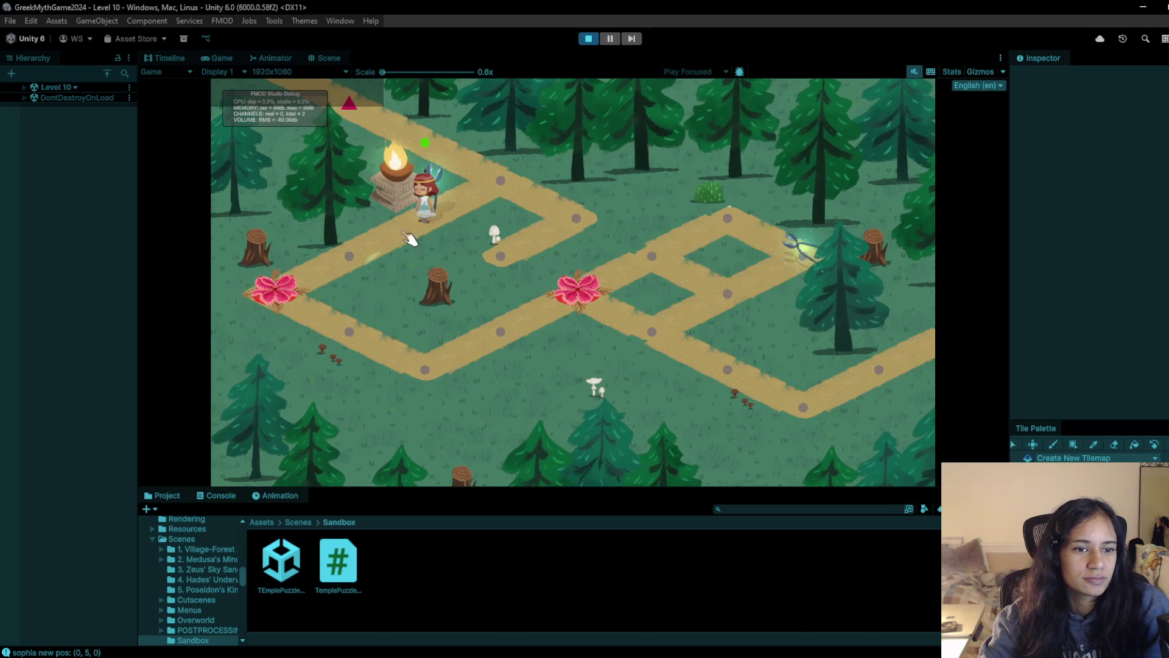
pyautogui.click(365, 256)
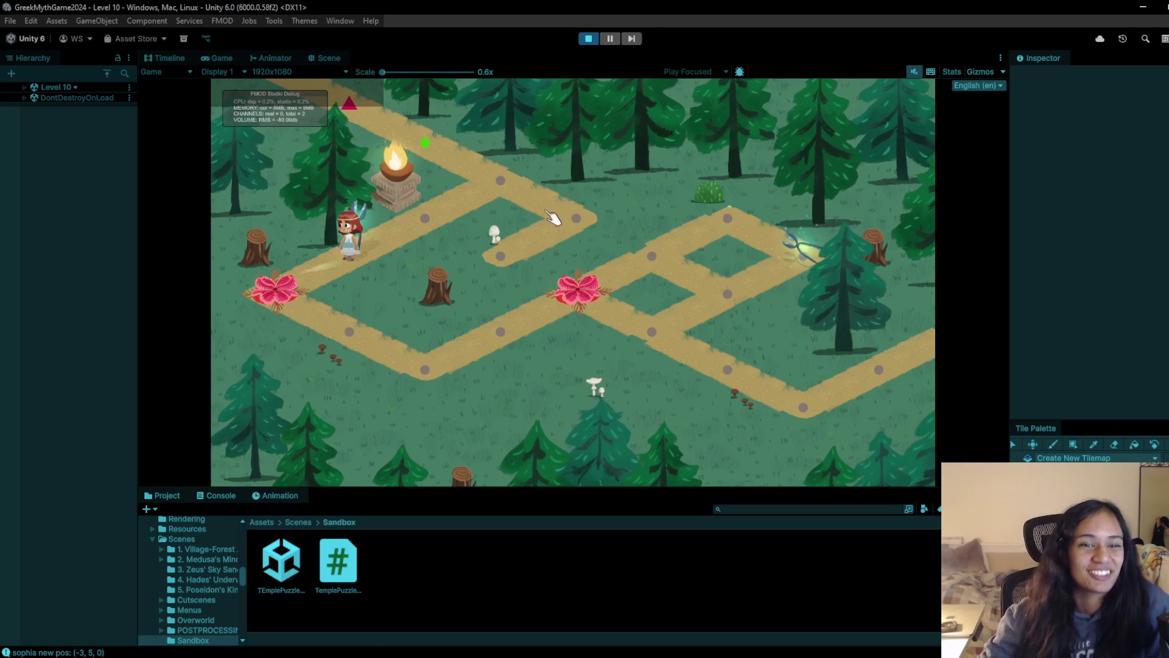
pyautogui.click(588, 38)
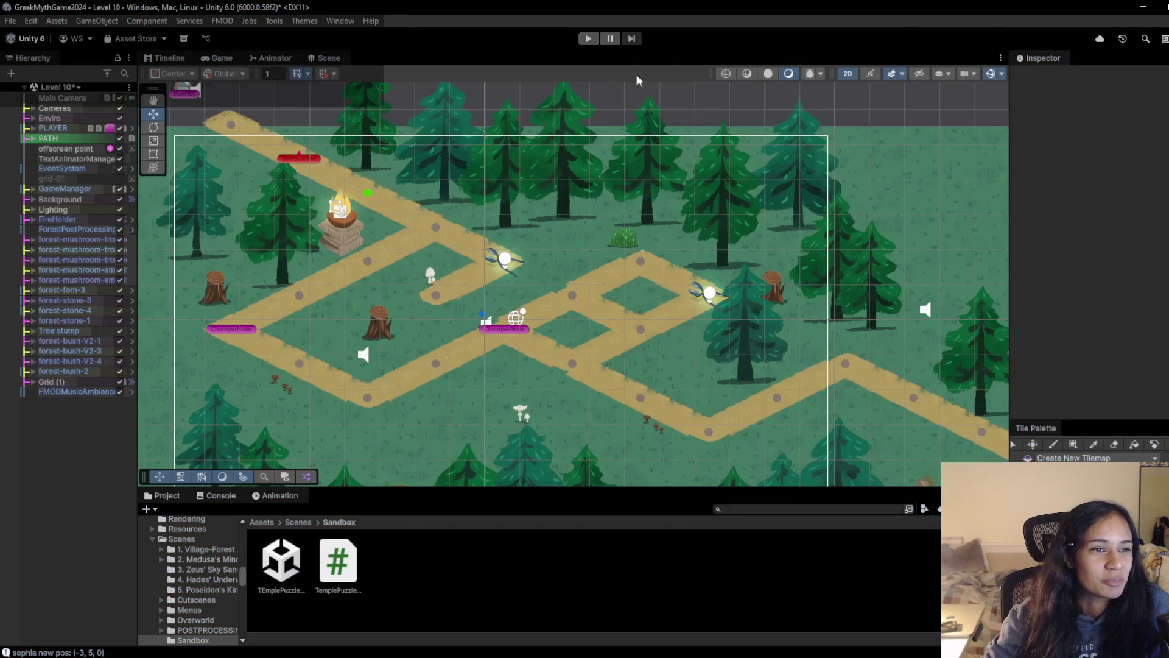
# Restart the Level 10 playtest and walk the upper path past the altar to the tile by the red bud
pyautogui.click(589, 40)
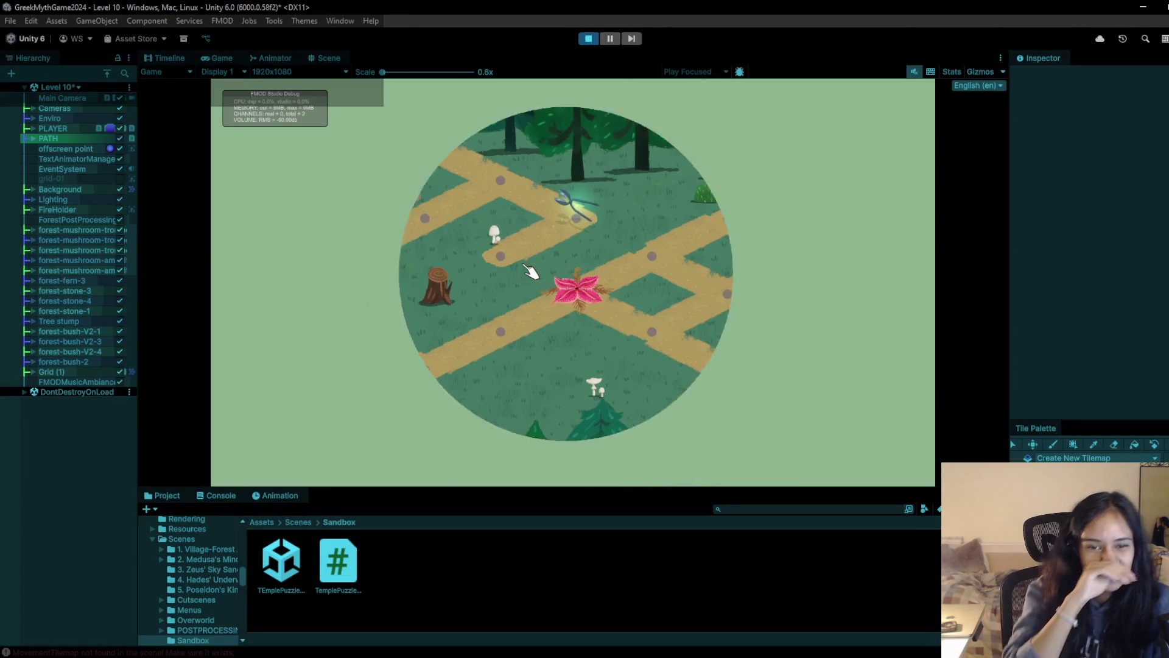
pyautogui.click(589, 230)
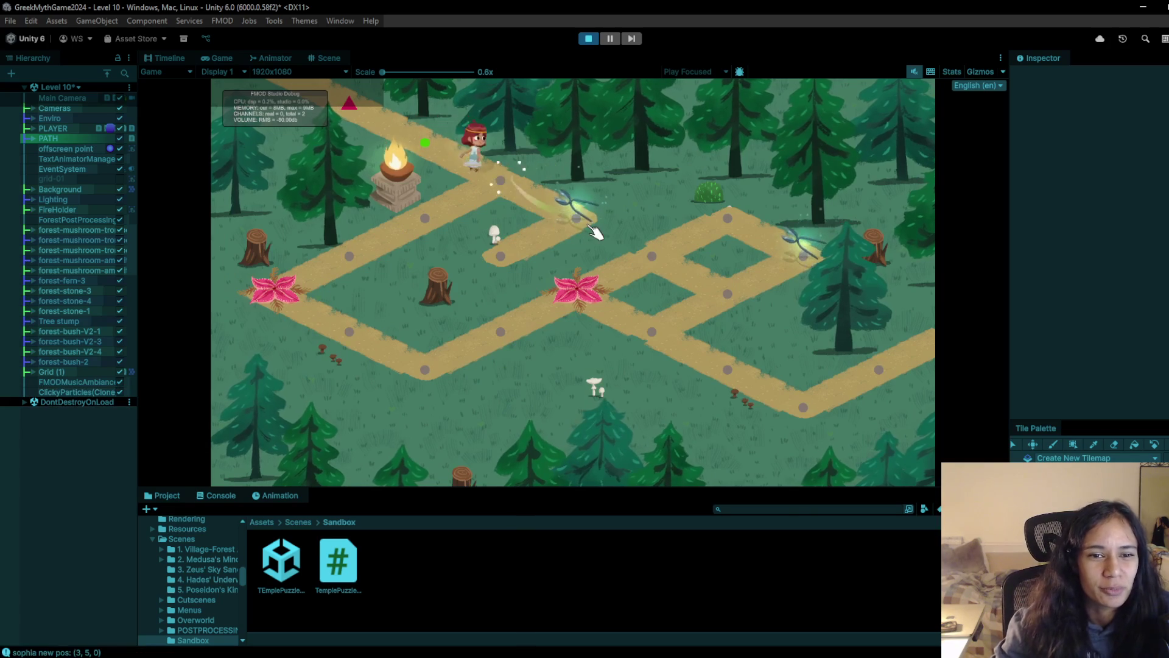
pyautogui.click(454, 214)
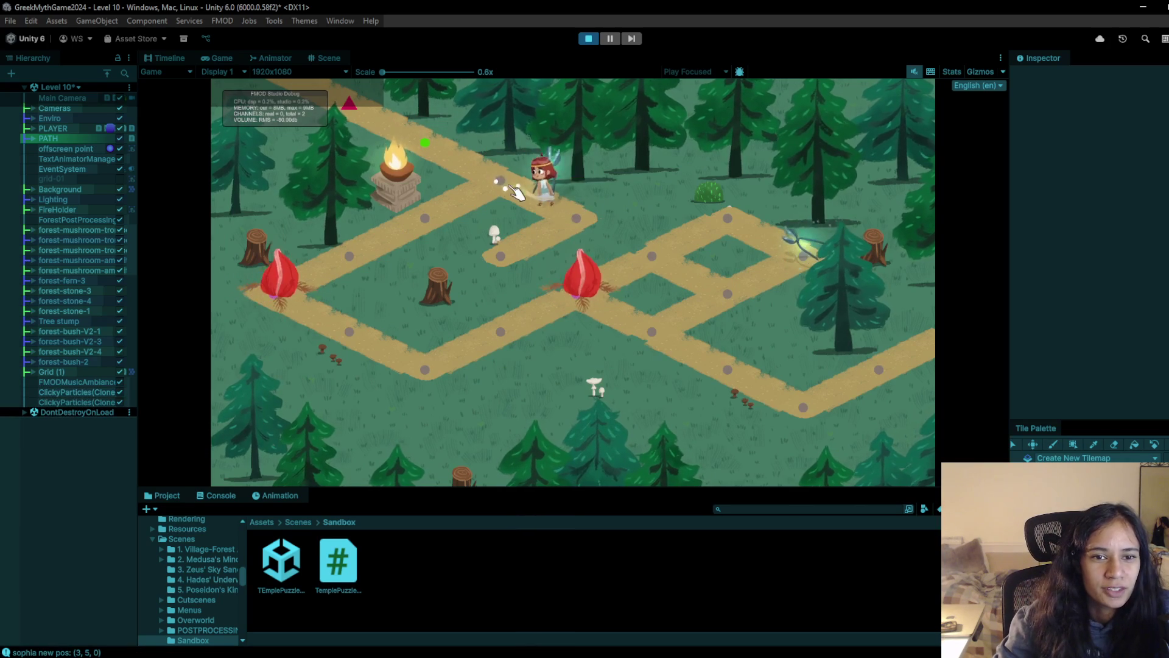
pyautogui.click(356, 229)
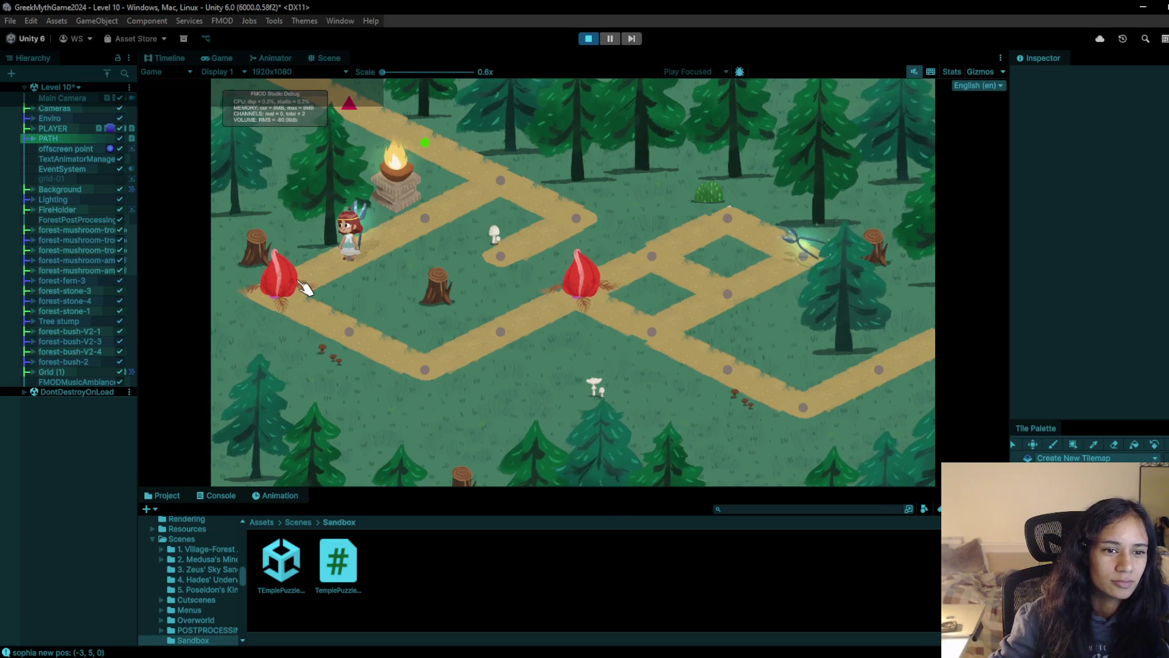
pyautogui.click(409, 237)
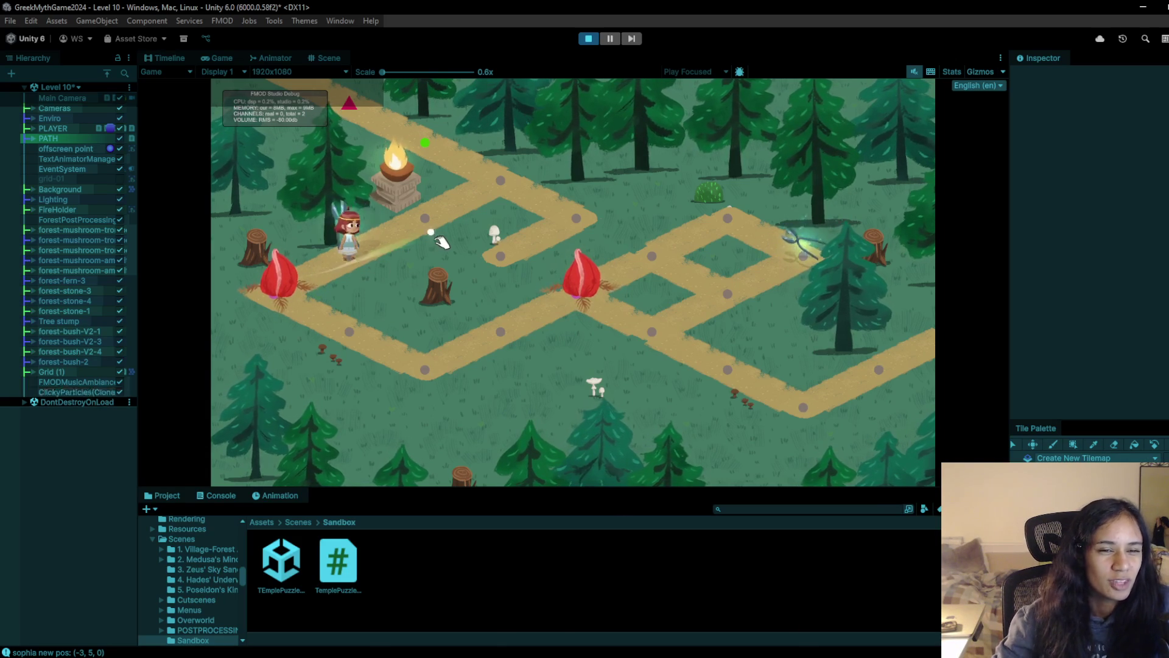
pyautogui.click(301, 290)
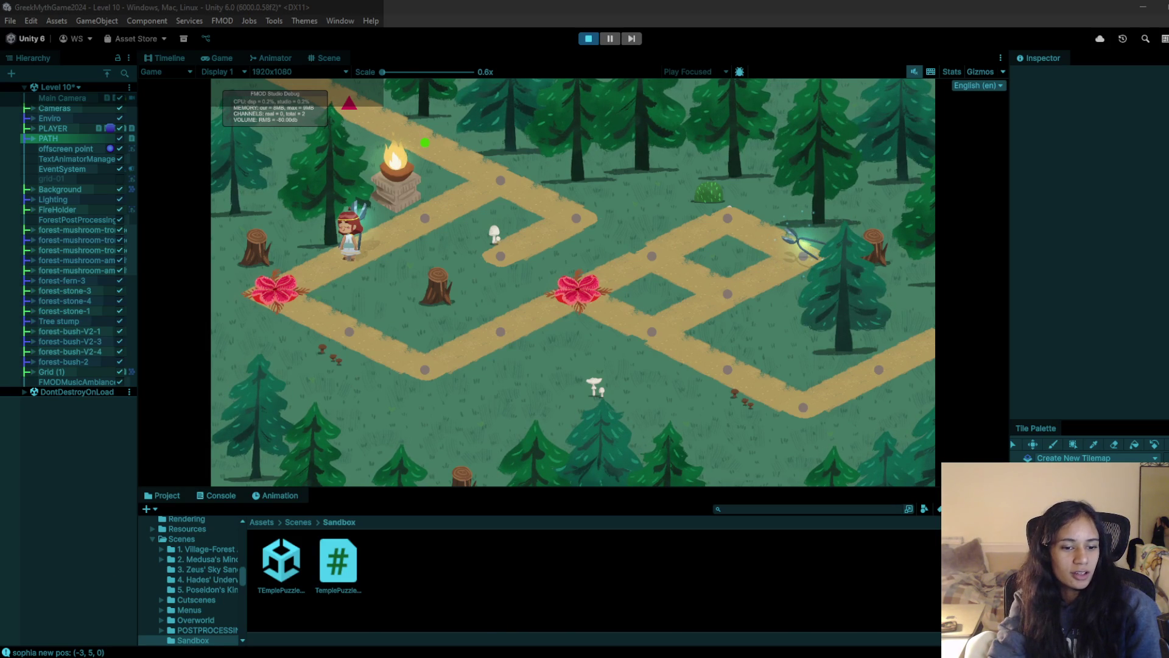
pyautogui.click(274, 603)
# Search freshwaterfern in a new tab and open the Twitch channel's Videos page
pyautogui.hotkey('ctrl', 't')
pyautogui.write('freshwaterfern')
pyautogui.press('Return')
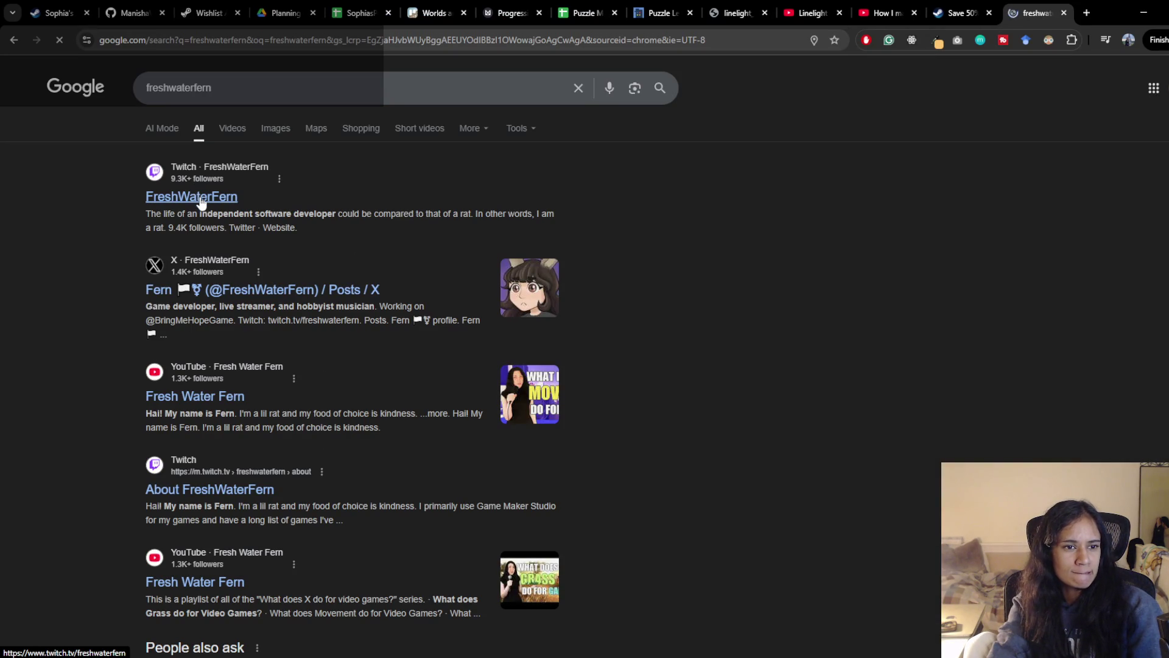
pyautogui.click(191, 196)
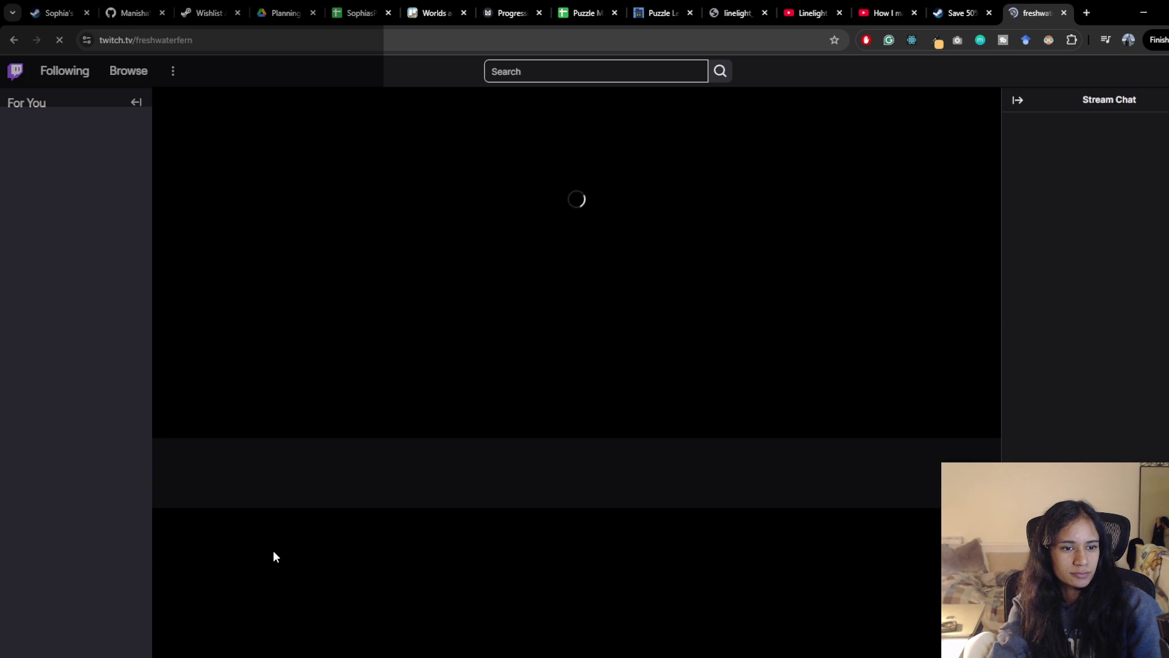
pyautogui.scroll(-2, 280, 374)
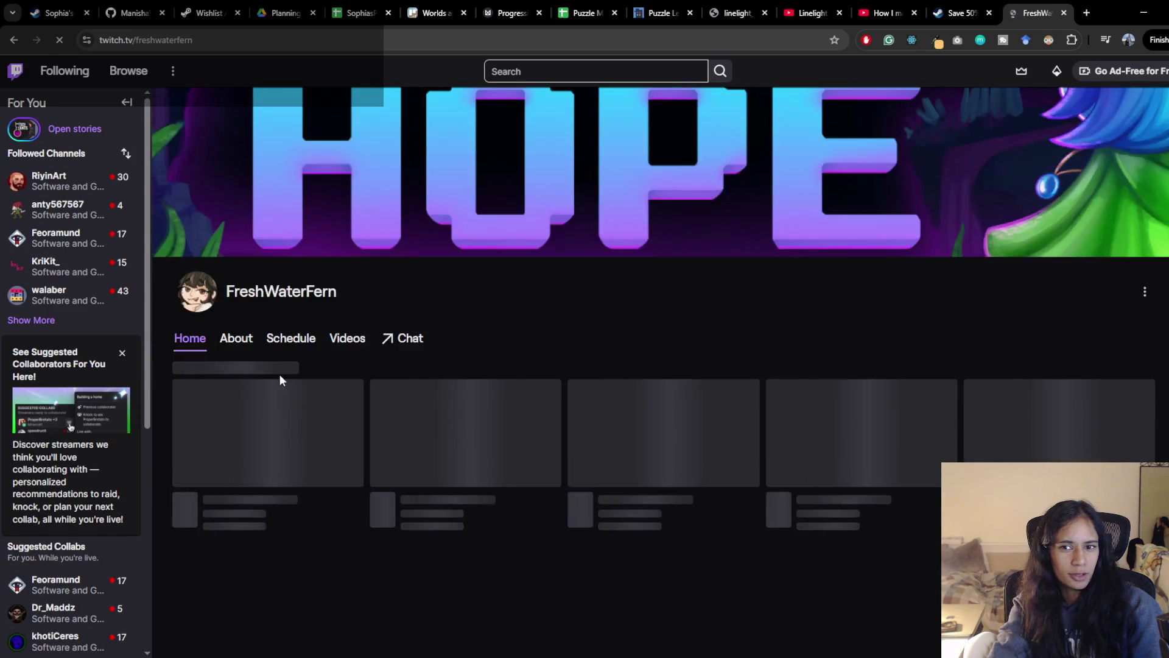
pyautogui.scroll(2, 730, 441)
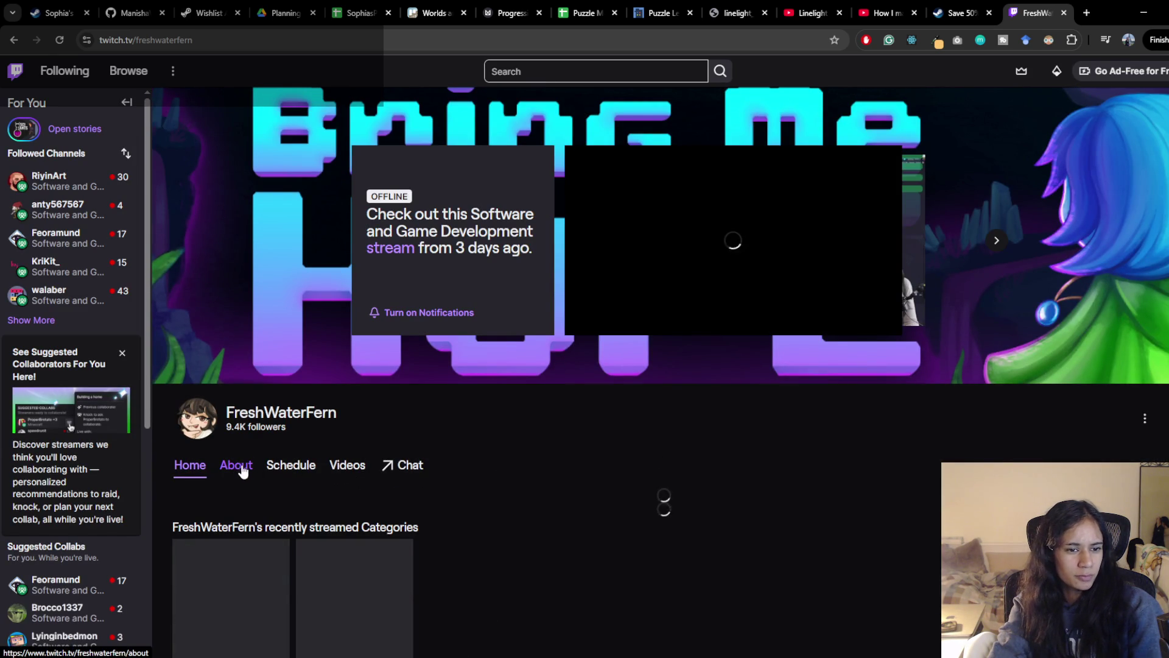
pyautogui.click(348, 464)
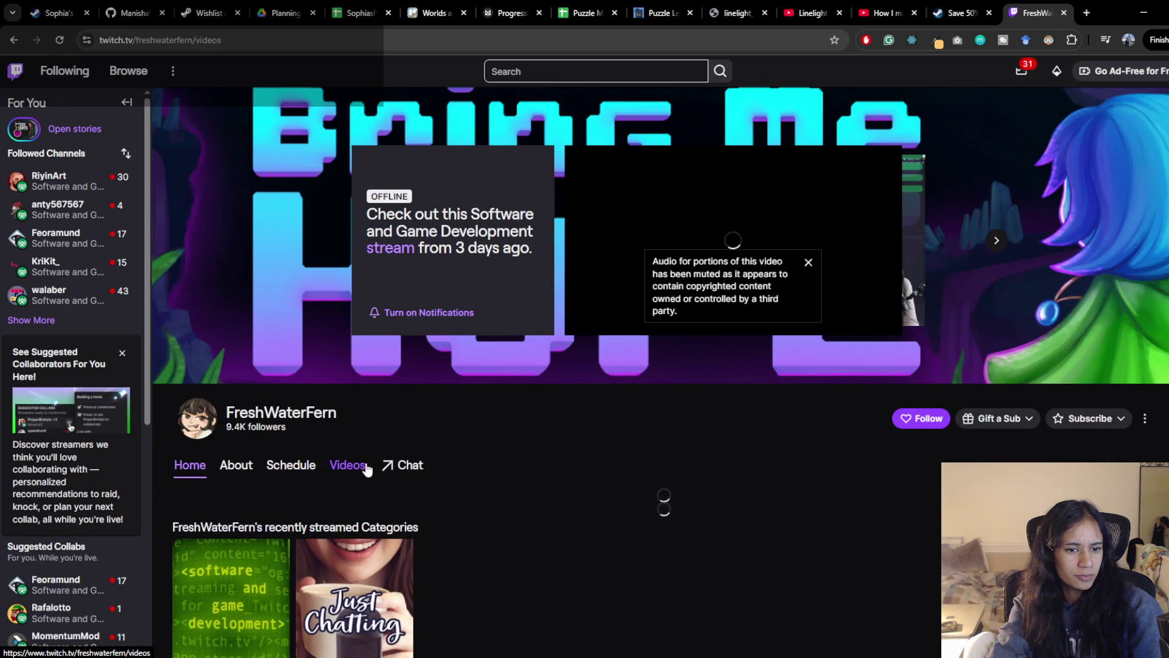
pyautogui.scroll(-3, 571, 464)
pyautogui.scroll(3, 503, 371)
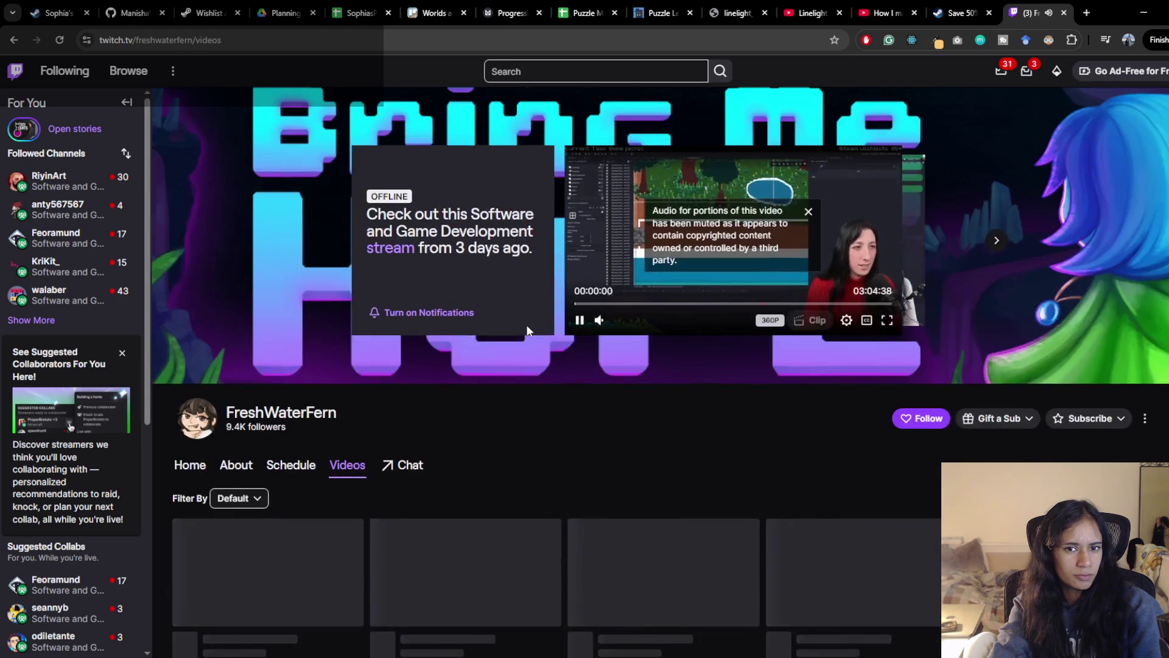
pyautogui.scroll(-3, 525, 331)
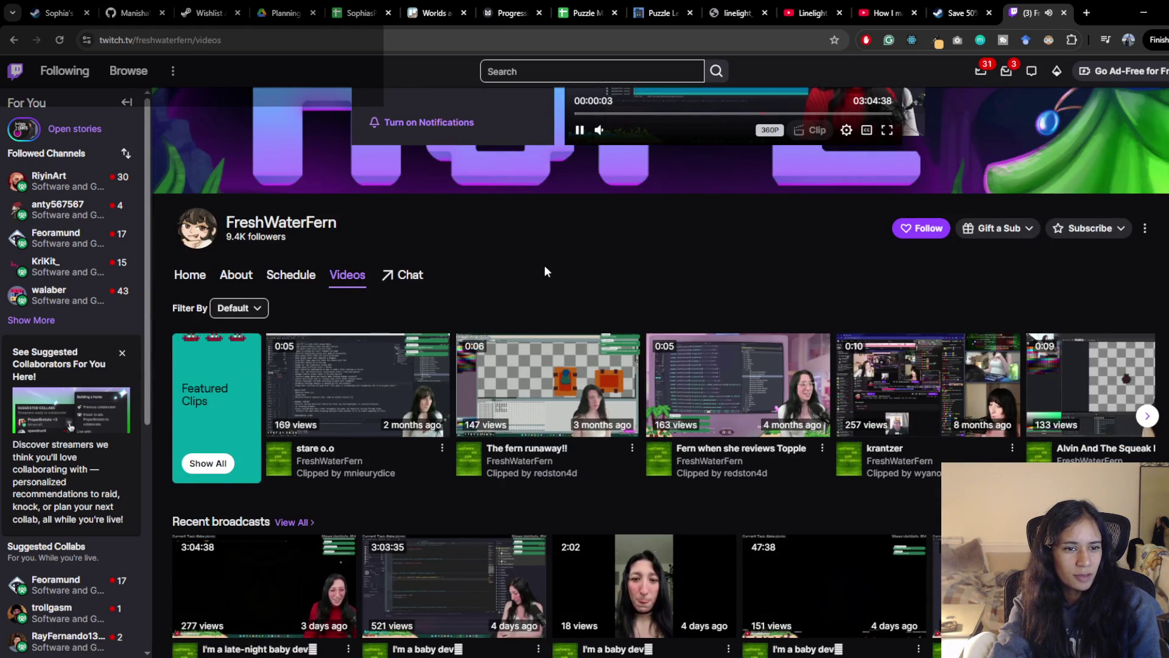
pyautogui.scroll(-1, 545, 264)
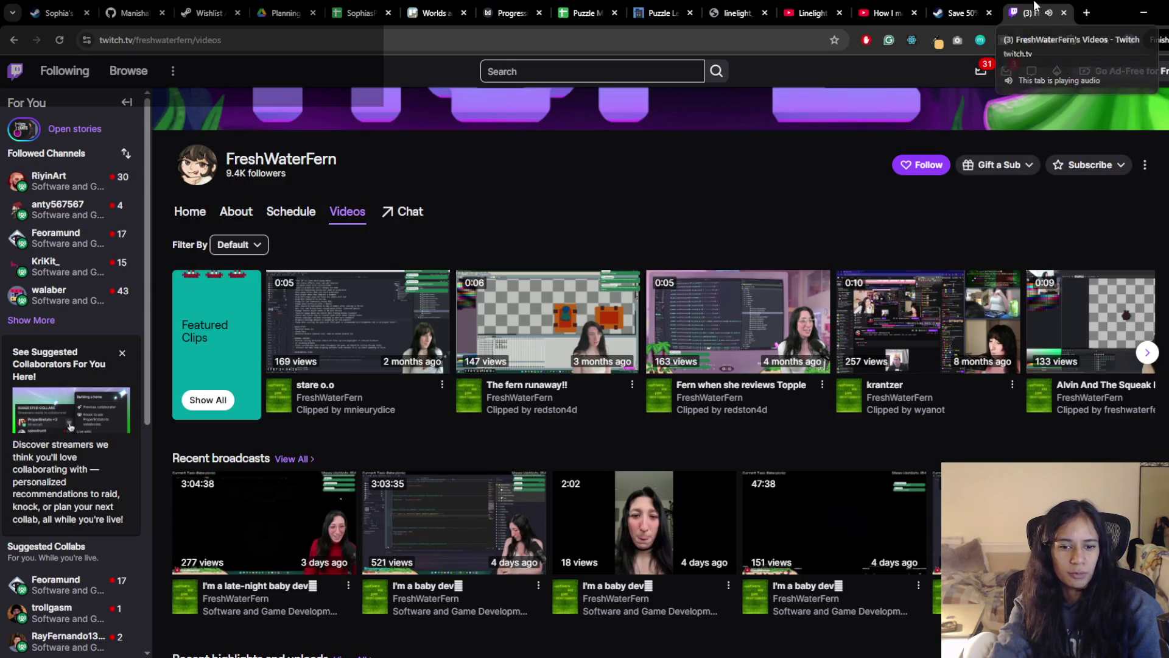
# Glance at the Puzzle Mechanics sheet and Alt+Tab back to the running Level 10 game
pyautogui.click(631, 12)
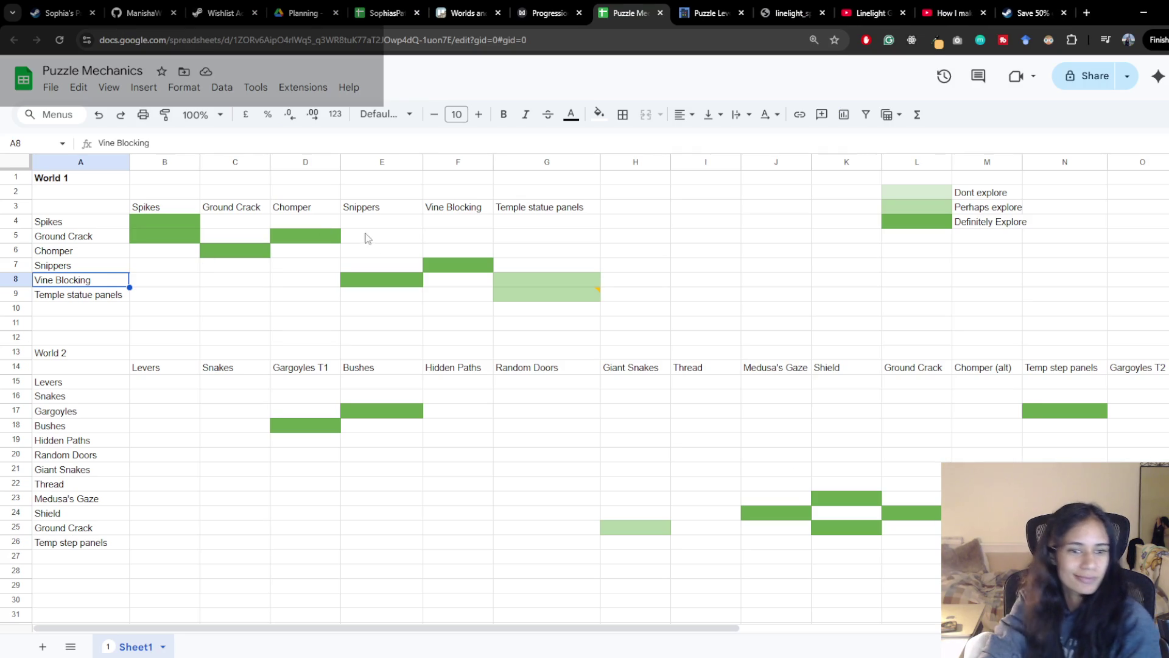
pyautogui.click(382, 353)
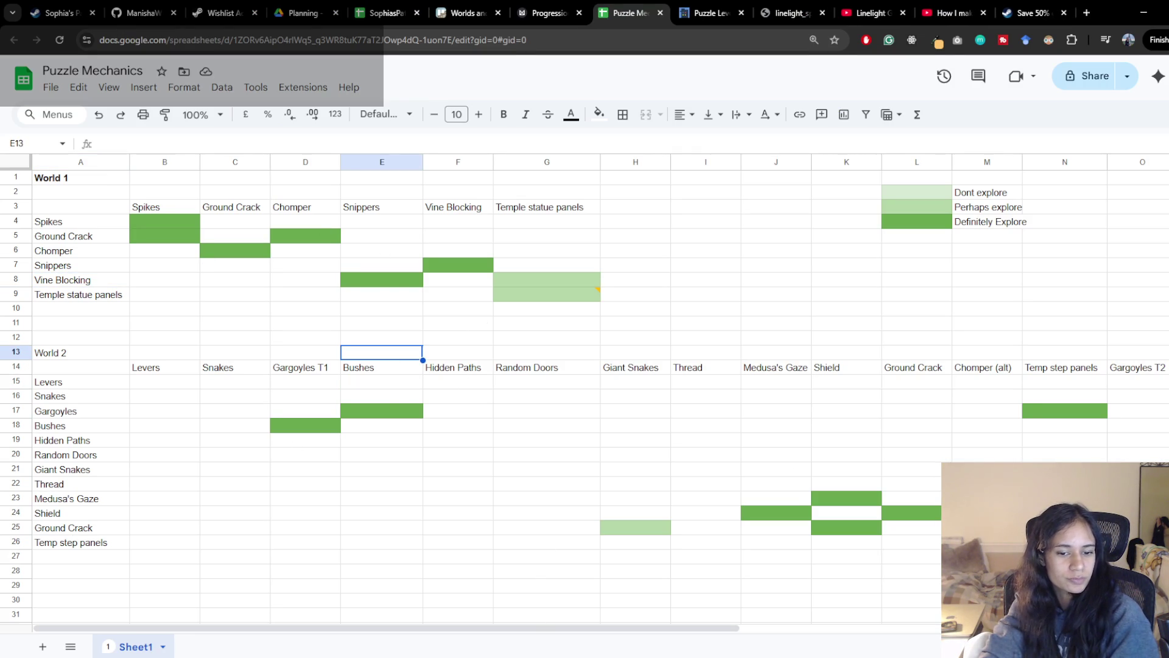
pyautogui.hotkey('alt', 'Tab')
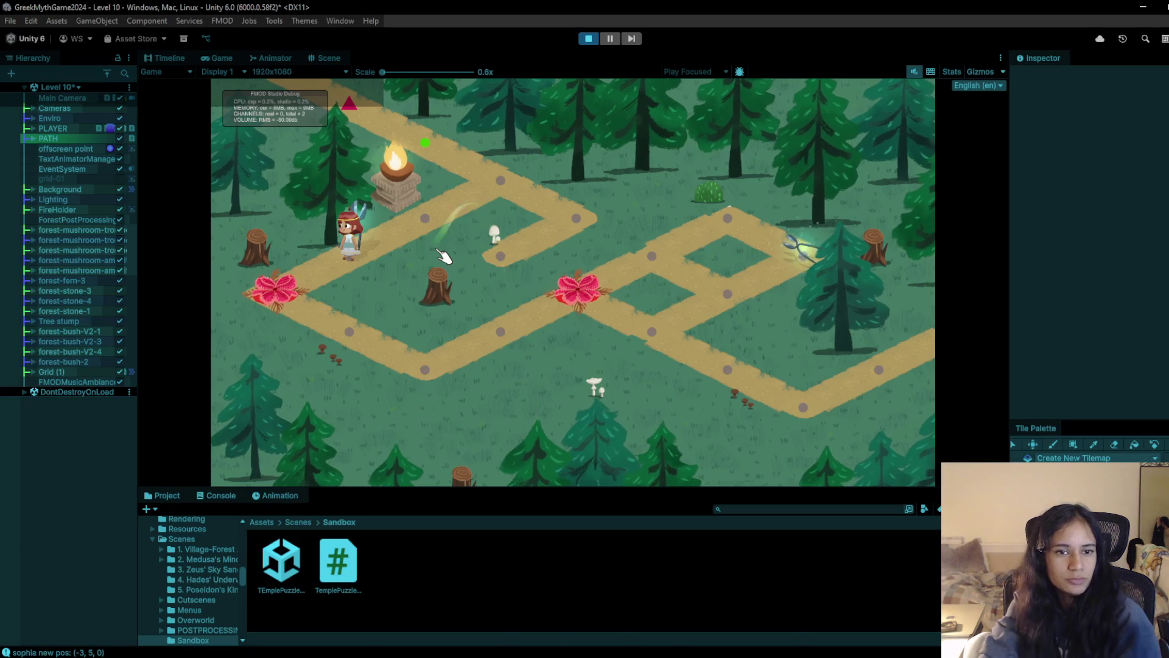
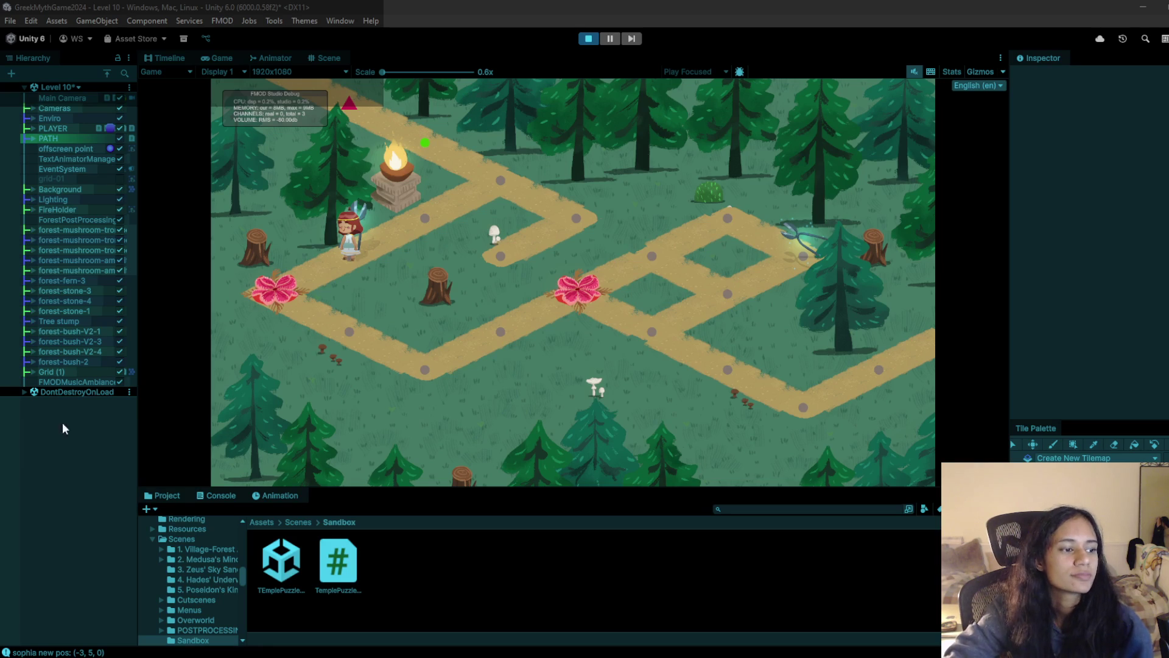
# Interact with an observation point in the forest level before switching scenes
pyautogui.click(384, 251)
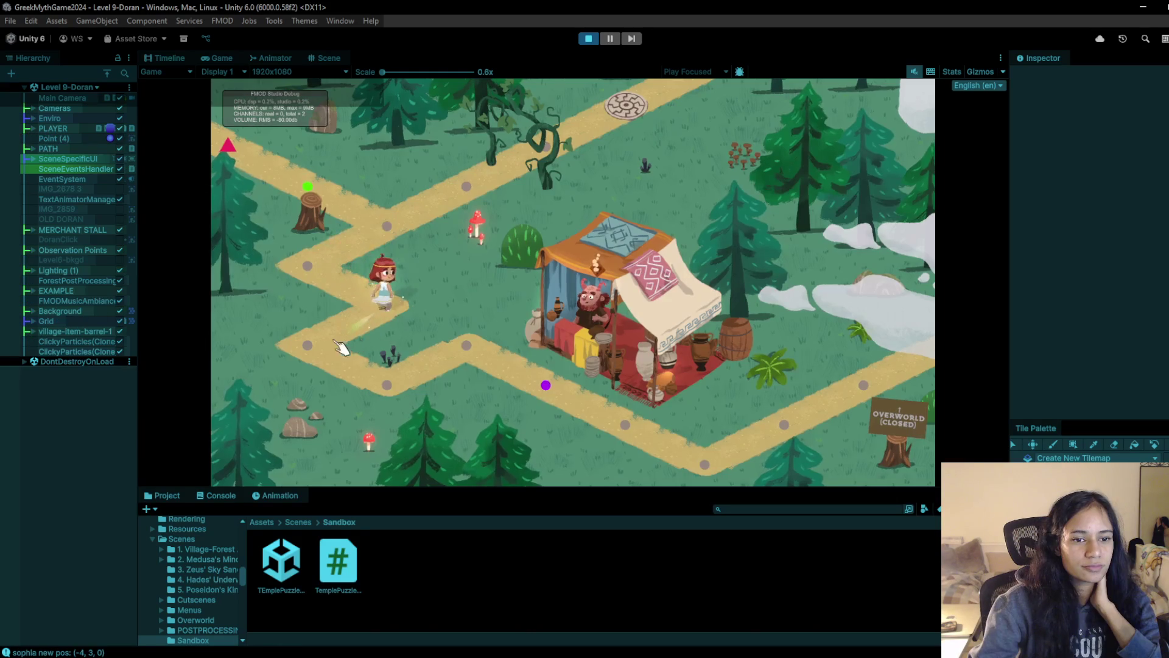
# Walk the player to the merchant stall and start his conversation, advancing the first lines
pyautogui.click(468, 367)
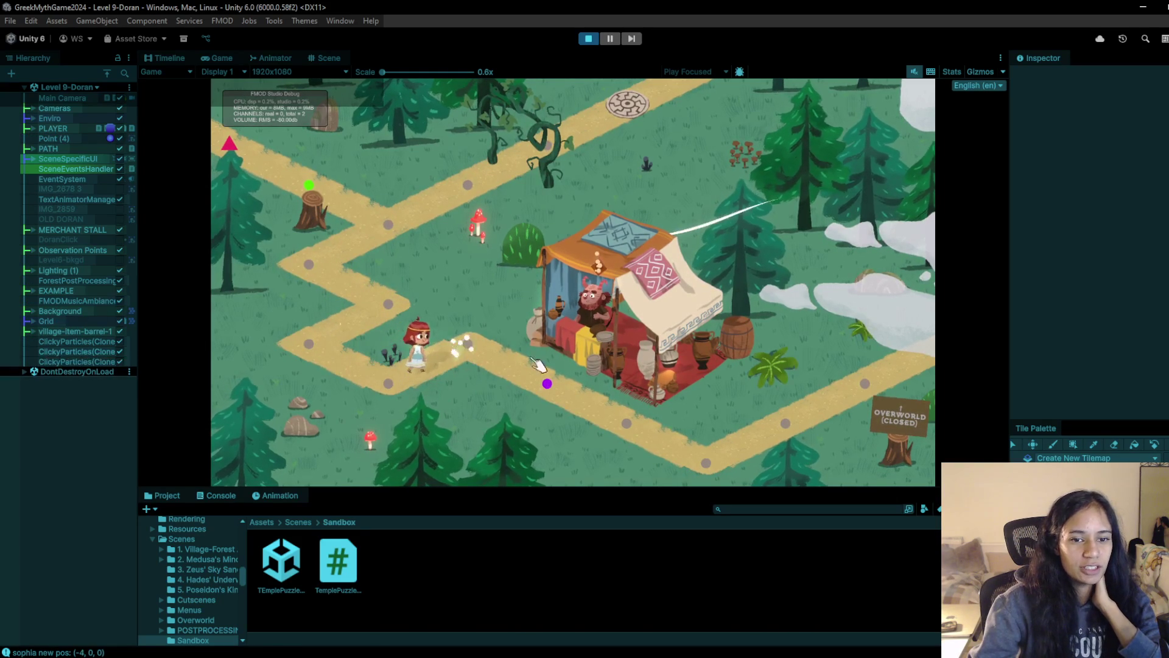
pyautogui.click(614, 311)
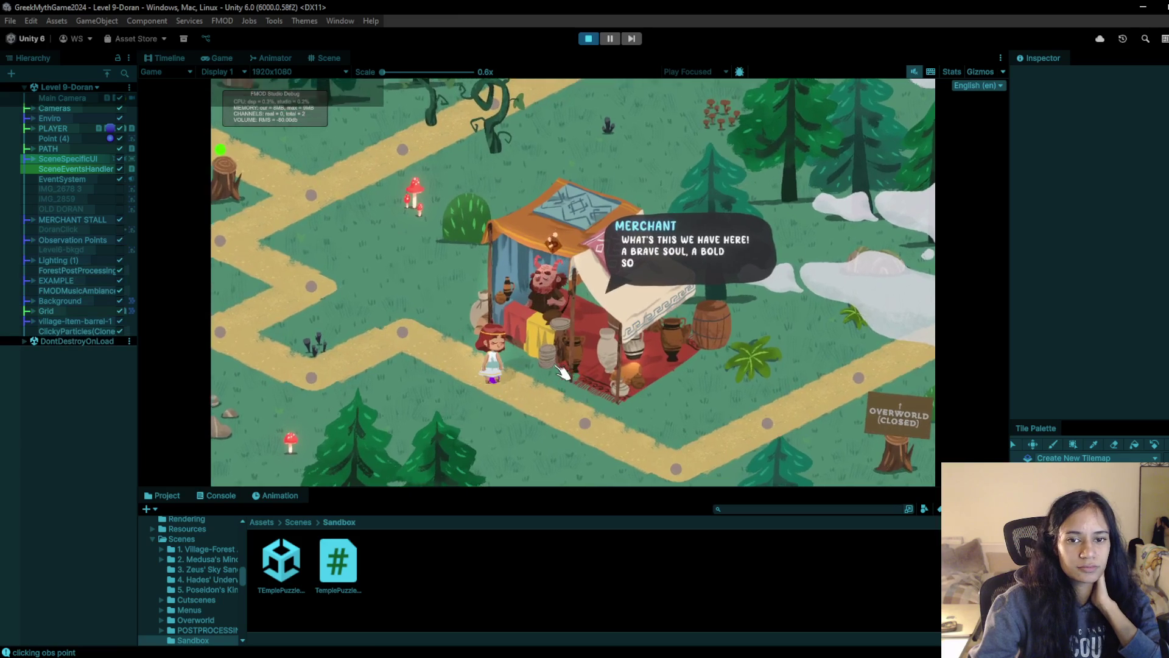
pyautogui.click(564, 372)
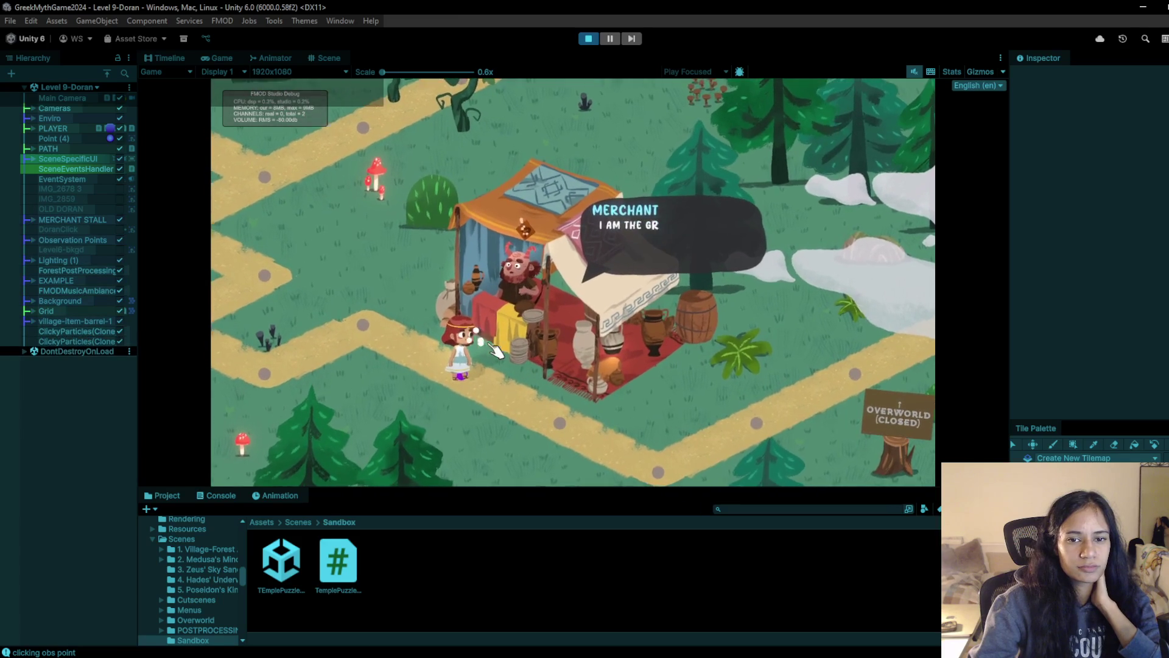
pyautogui.click(503, 367)
pyautogui.click(493, 366)
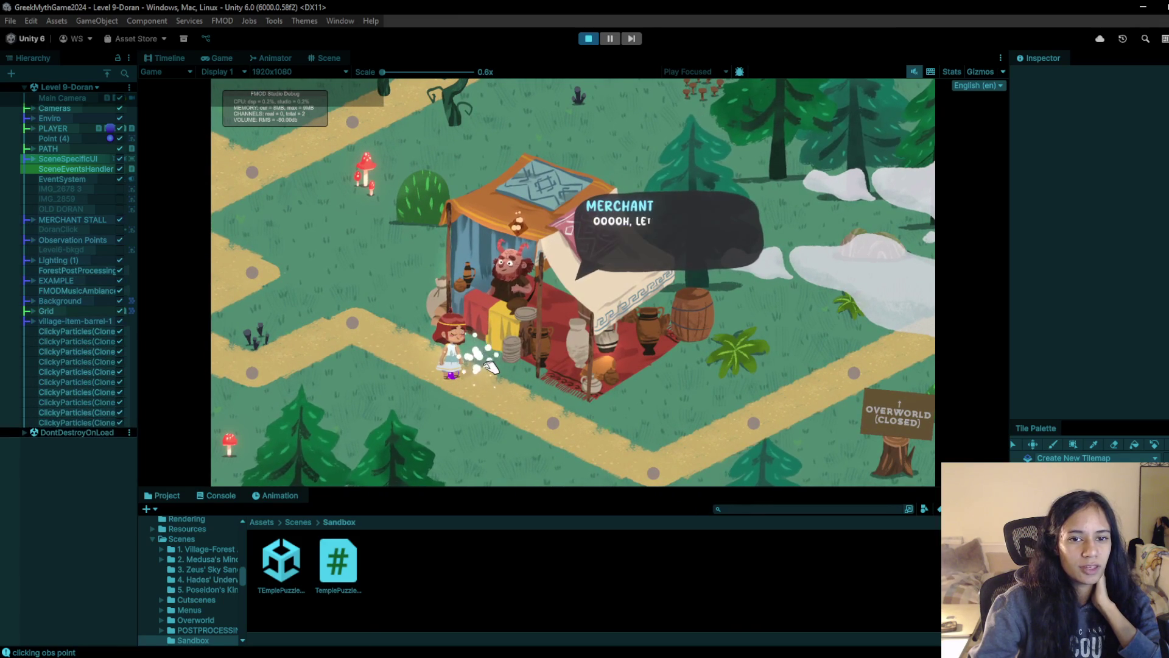
pyautogui.click(491, 374)
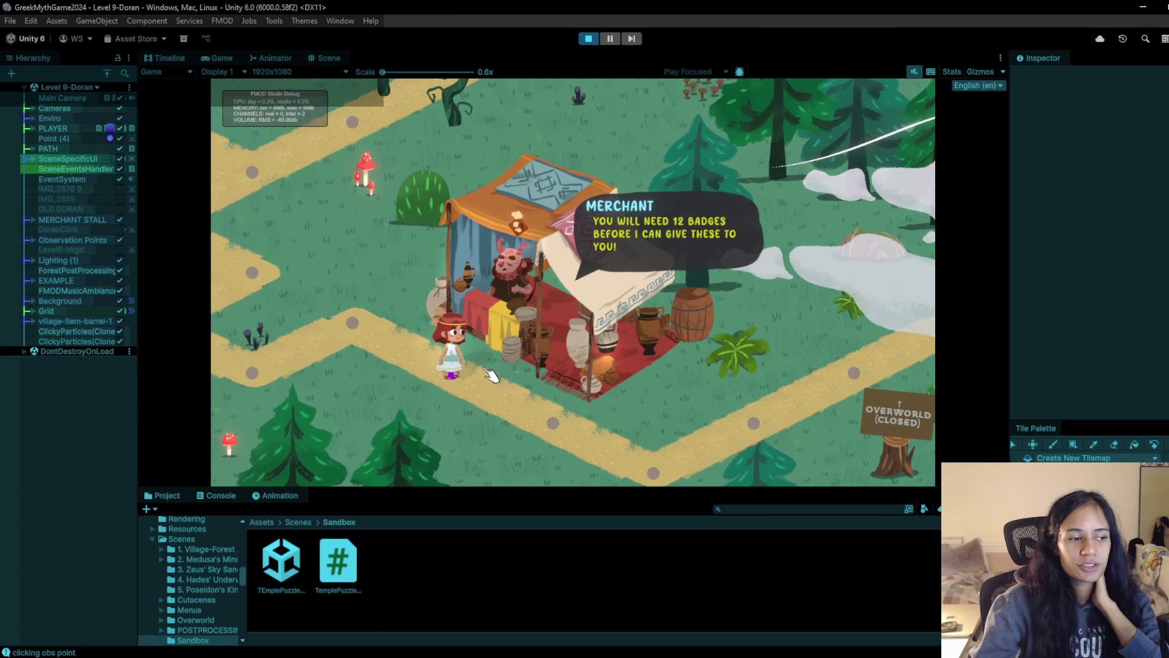
# Continue the merchant's dialogue until he asks for 12 badges for the shears
pyautogui.click(489, 373)
pyautogui.click(502, 329)
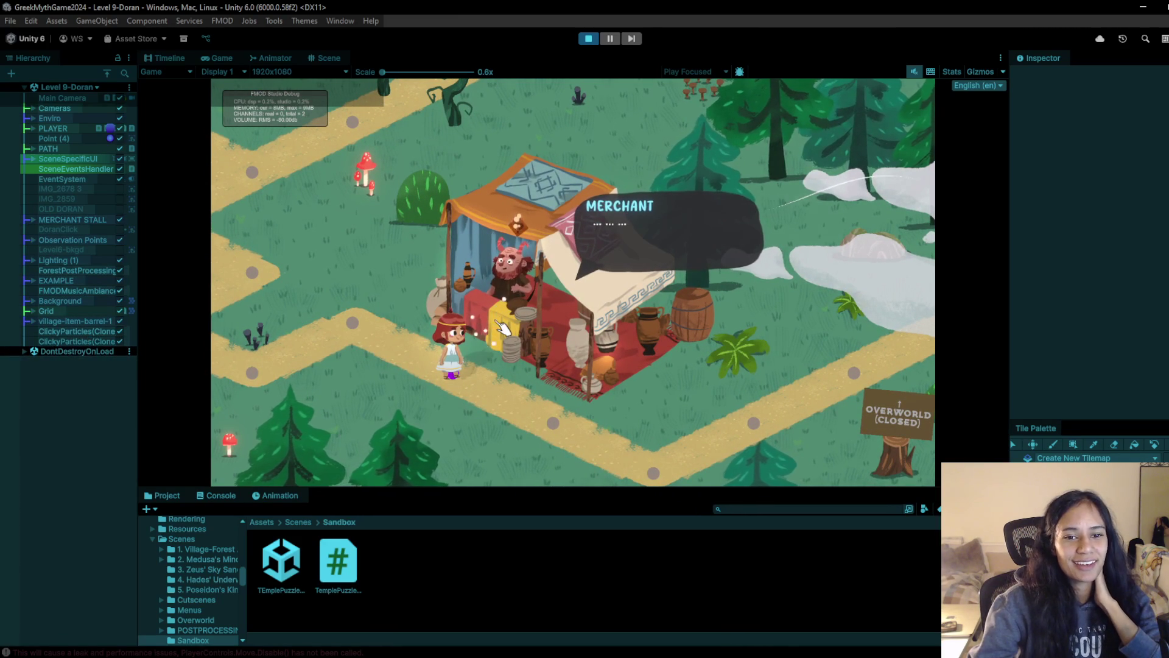
pyautogui.click(501, 329)
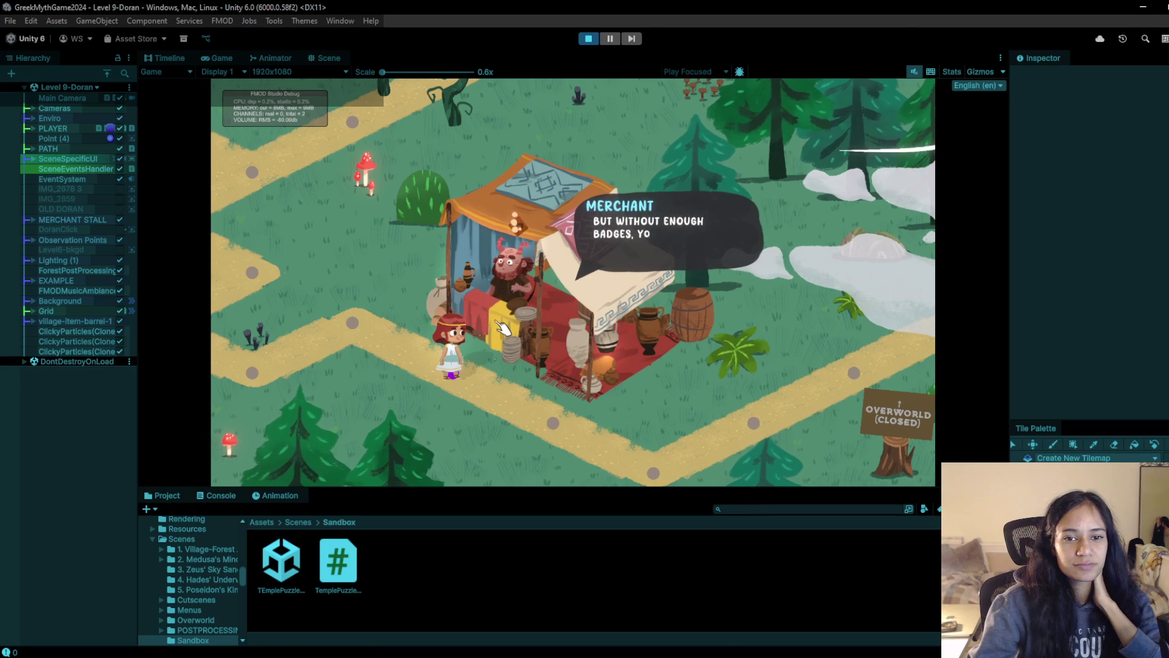
pyautogui.click(501, 329)
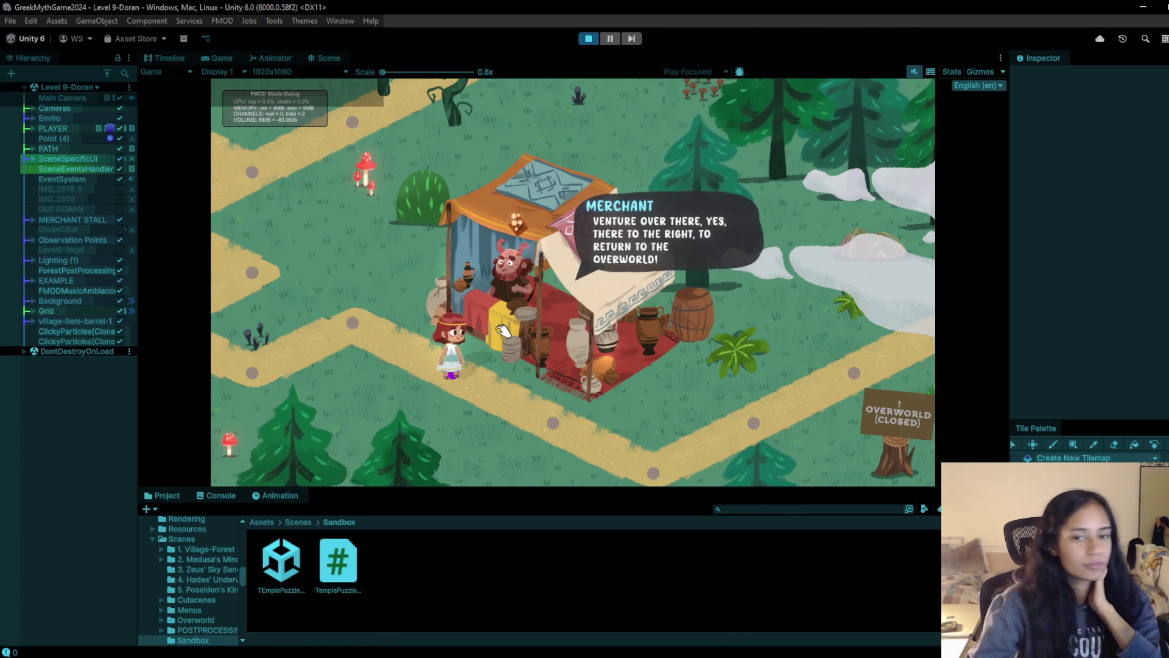
pyautogui.click(500, 329)
pyautogui.click(501, 329)
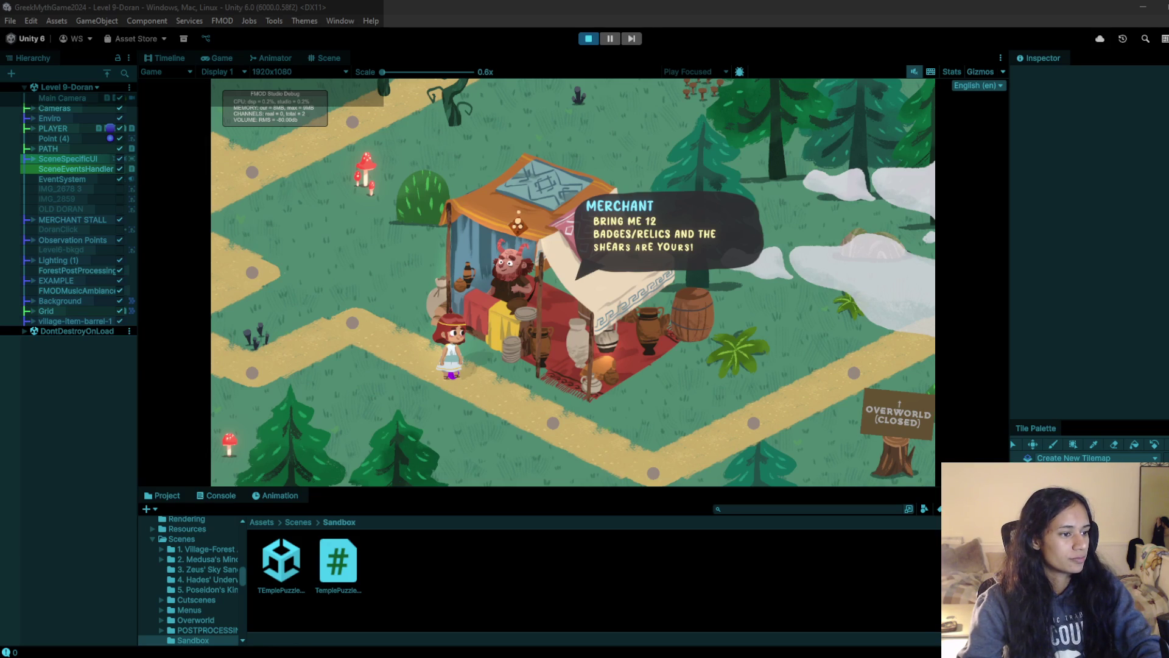
pyautogui.moveTo(371, 649)
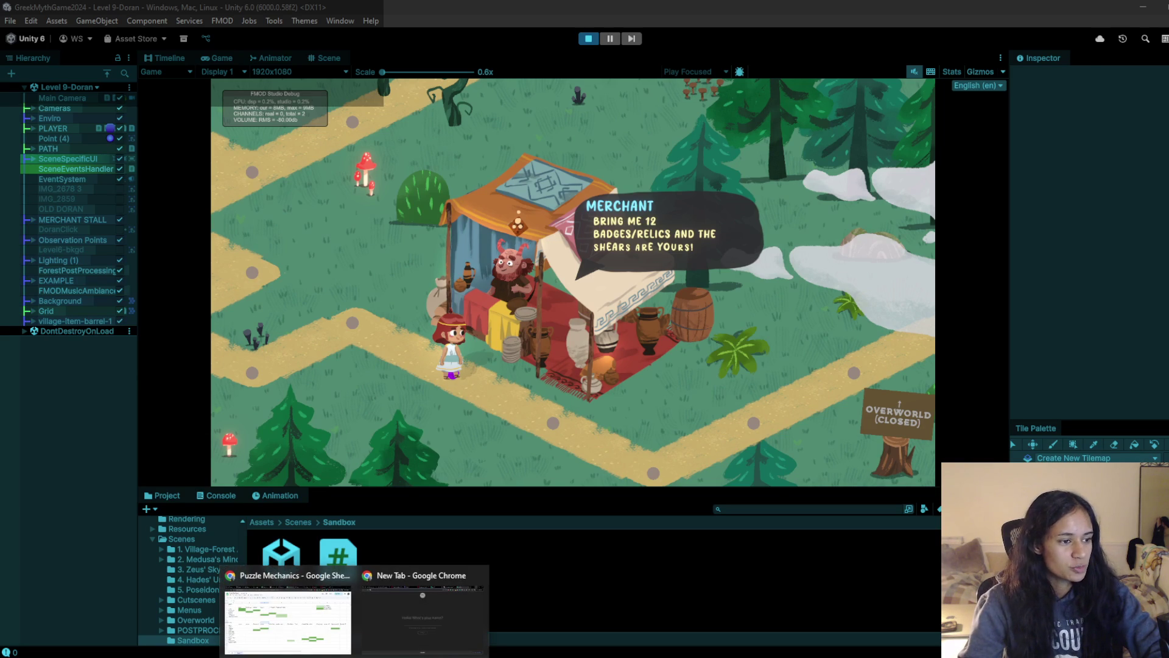
# Bring the Puzzle Mechanics sheet forward, then switch to the Ada Lovelace Wikipedia window
pyautogui.click(287, 622)
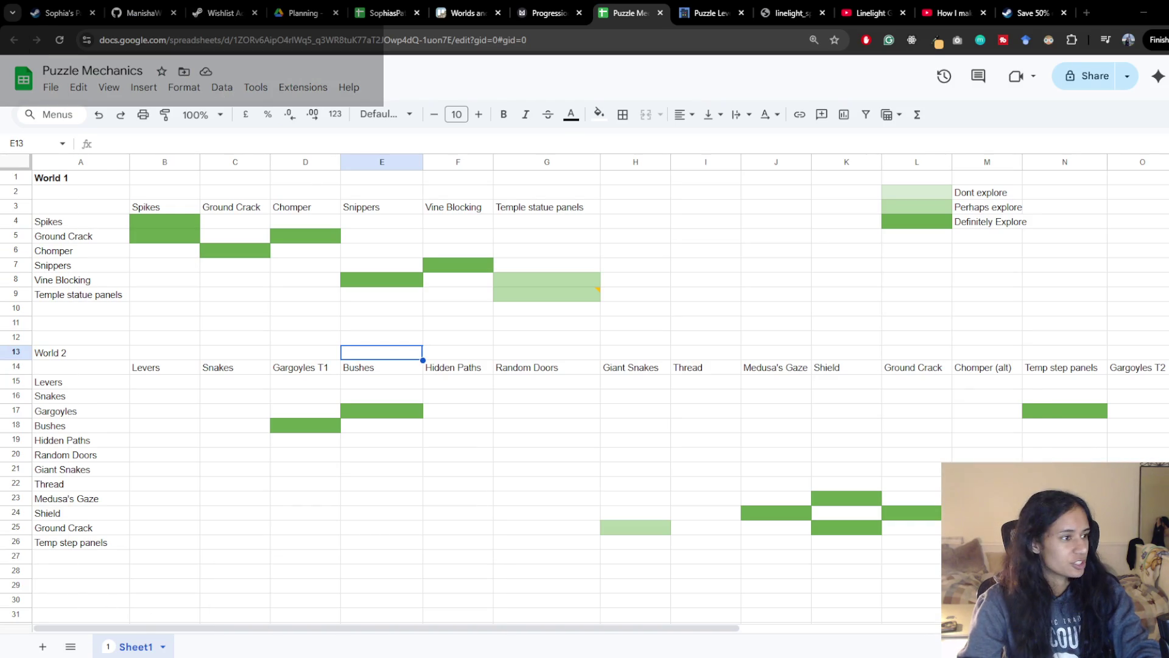
pyautogui.hotkey('alt', 'Tab')
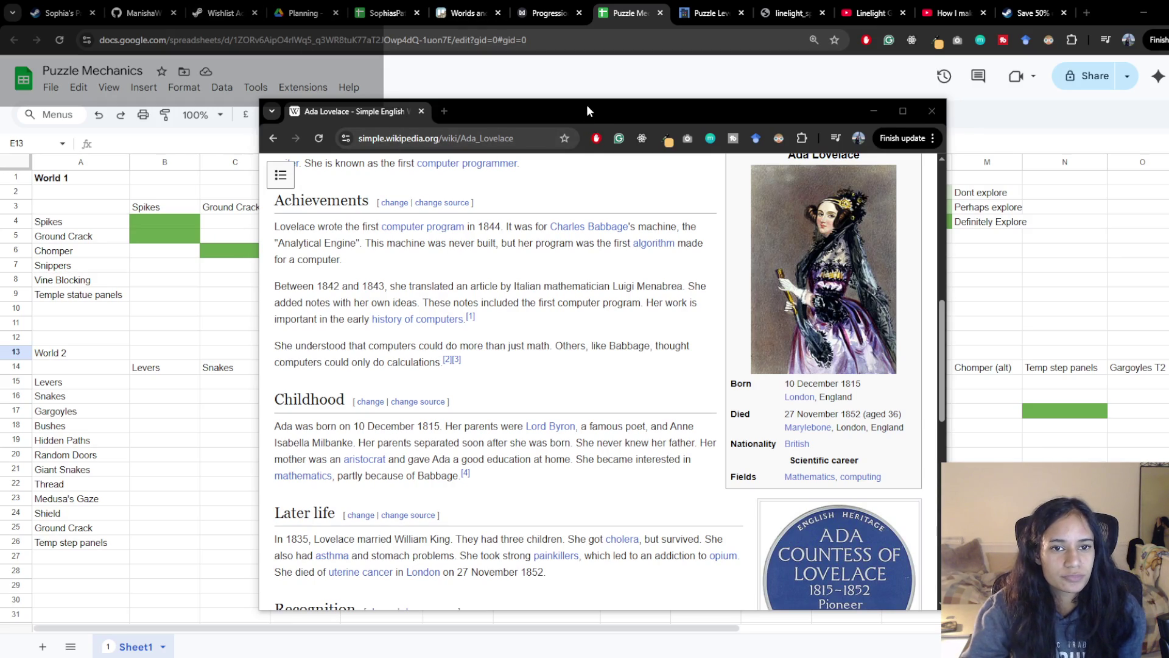
# Drag the Wikipedia window aside and hide it so the Puzzle Mechanics sheet shows
pyautogui.moveTo(586, 105); pyautogui.dragTo(697, 72)
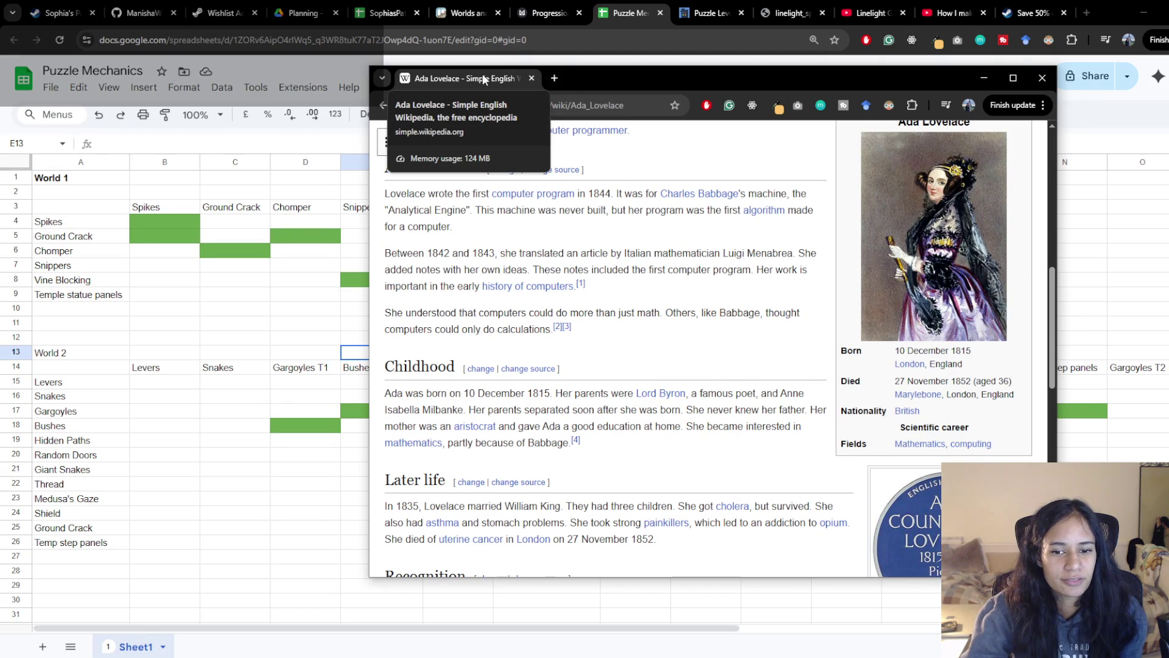
pyautogui.moveTo(483, 78); pyautogui.dragTo(492, 92)
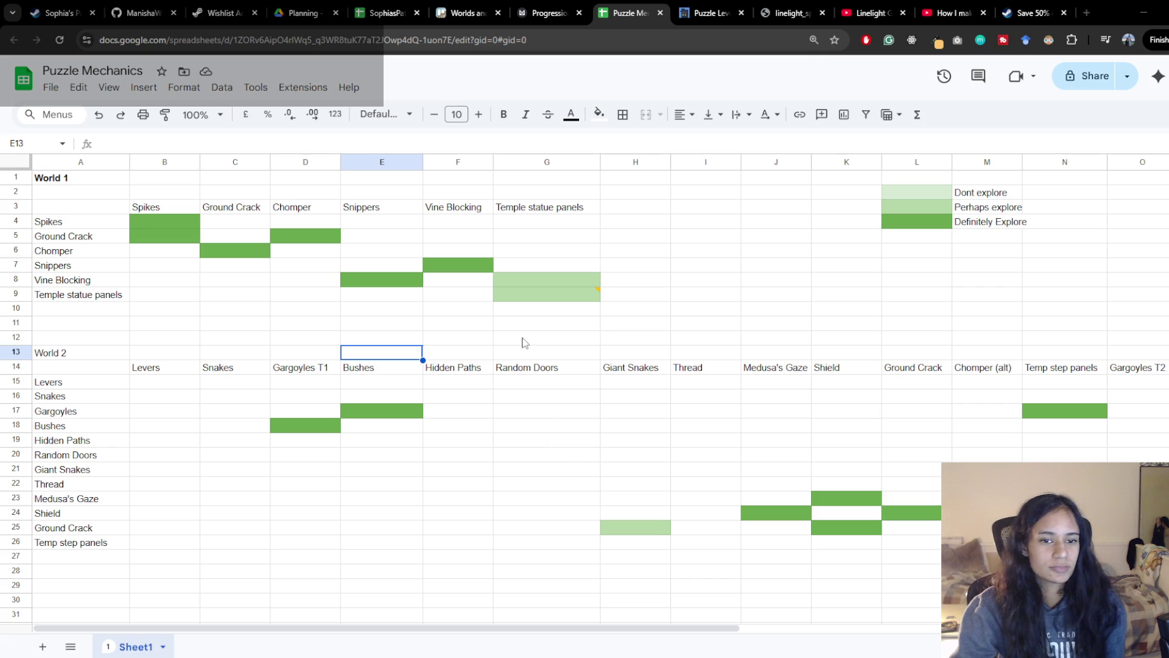
pyautogui.click(547, 354)
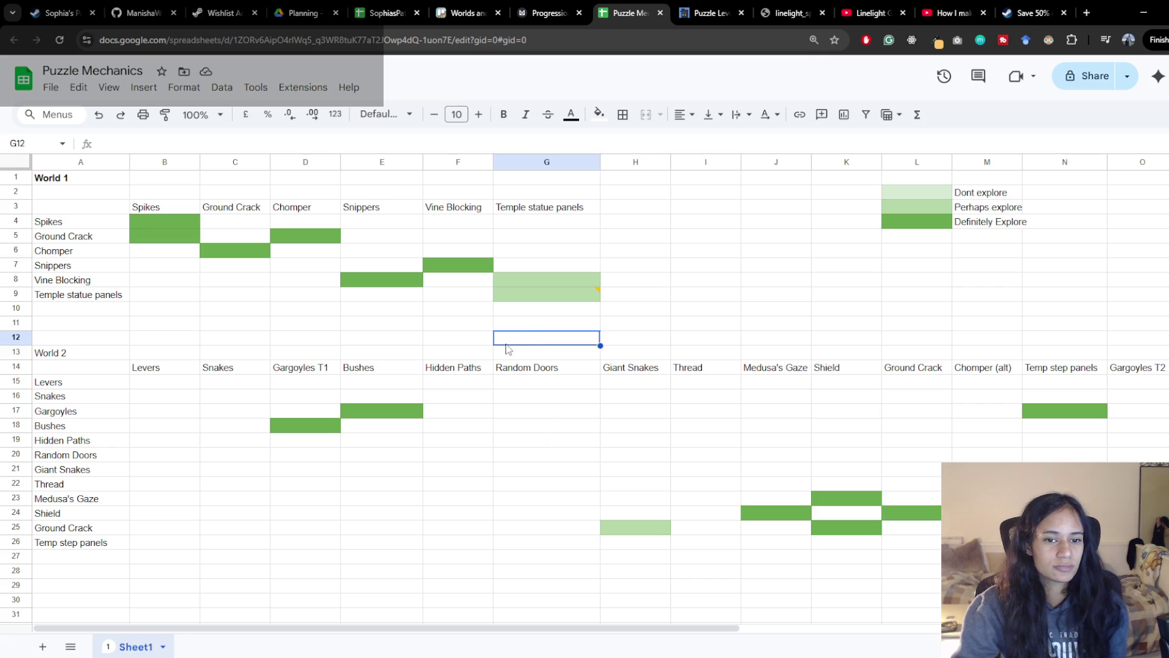
pyautogui.click(80, 194)
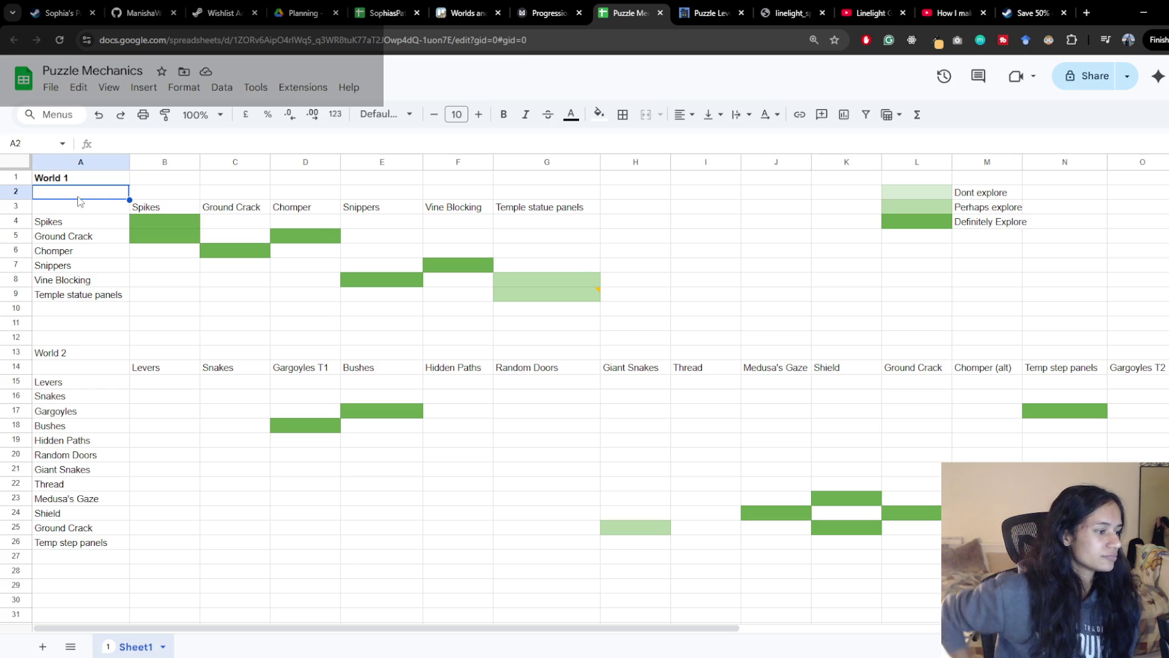
pyautogui.scroll(-5, 648, 295)
pyautogui.scroll(5, 630, 302)
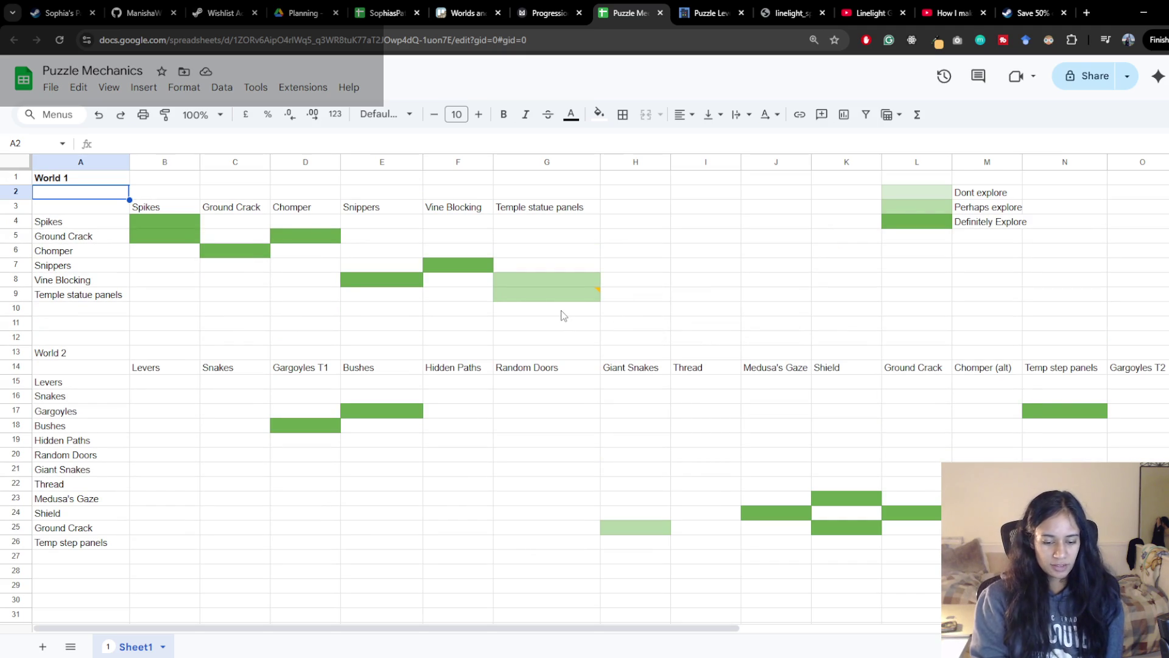
# Return to the running game and advance the merchant's 12-badge dialogue until it closes
pyautogui.hotkey('alt', 'Tab')
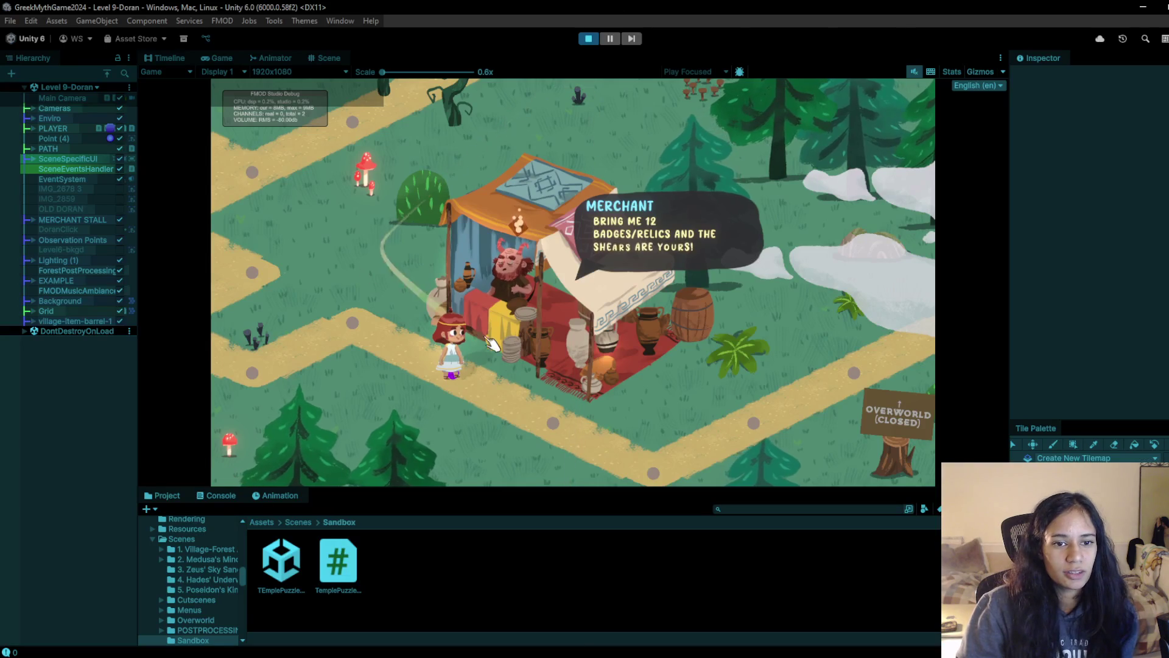
pyautogui.click(492, 344)
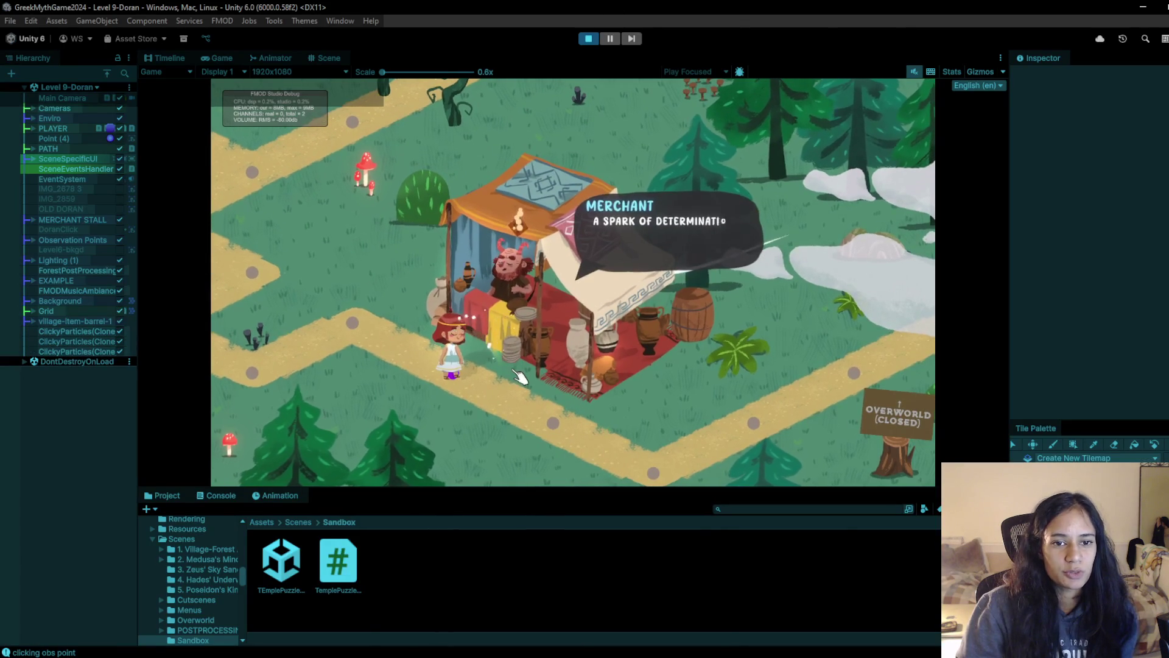
pyautogui.click(492, 343)
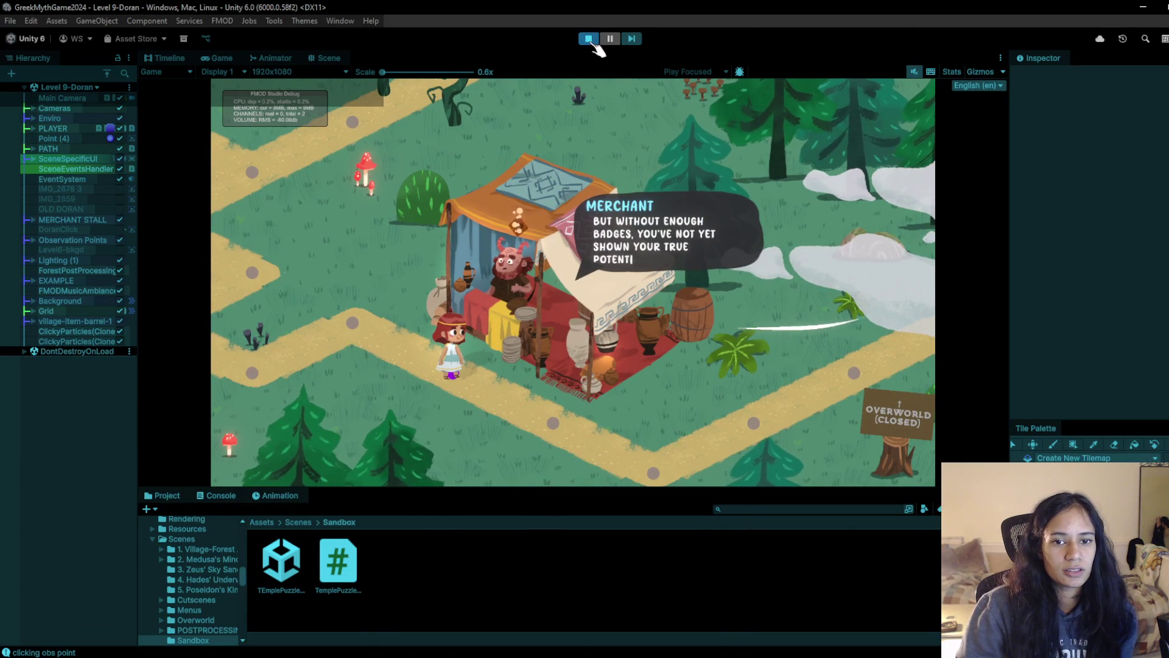
pyautogui.click(576, 203)
pyautogui.click(536, 274)
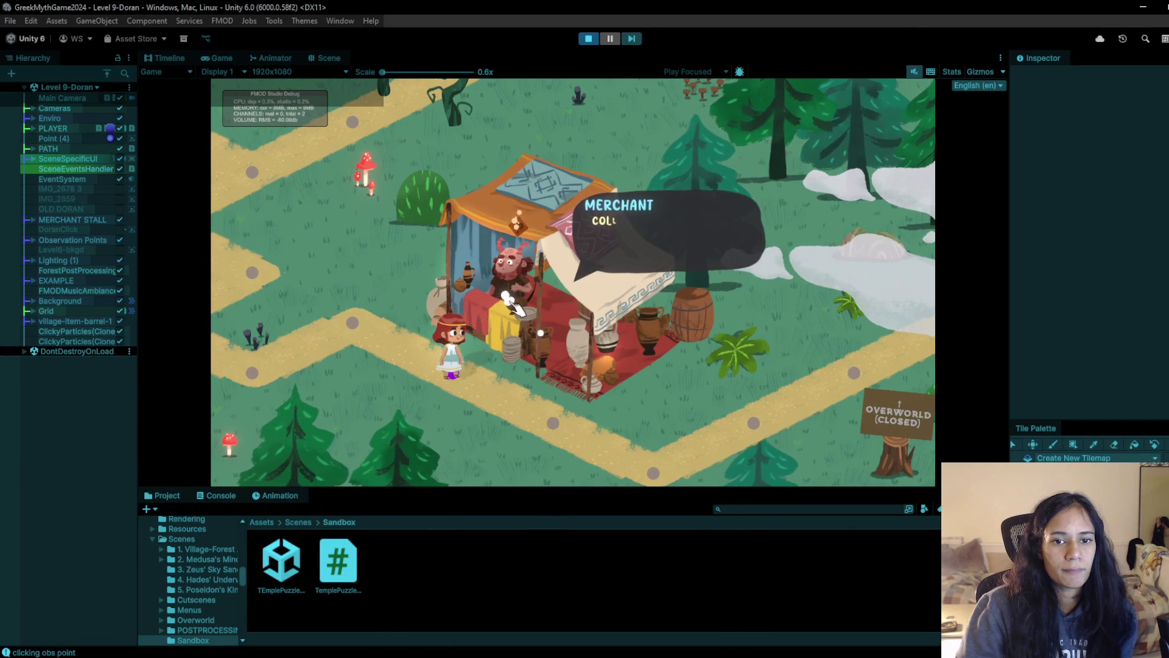
pyautogui.click(536, 274)
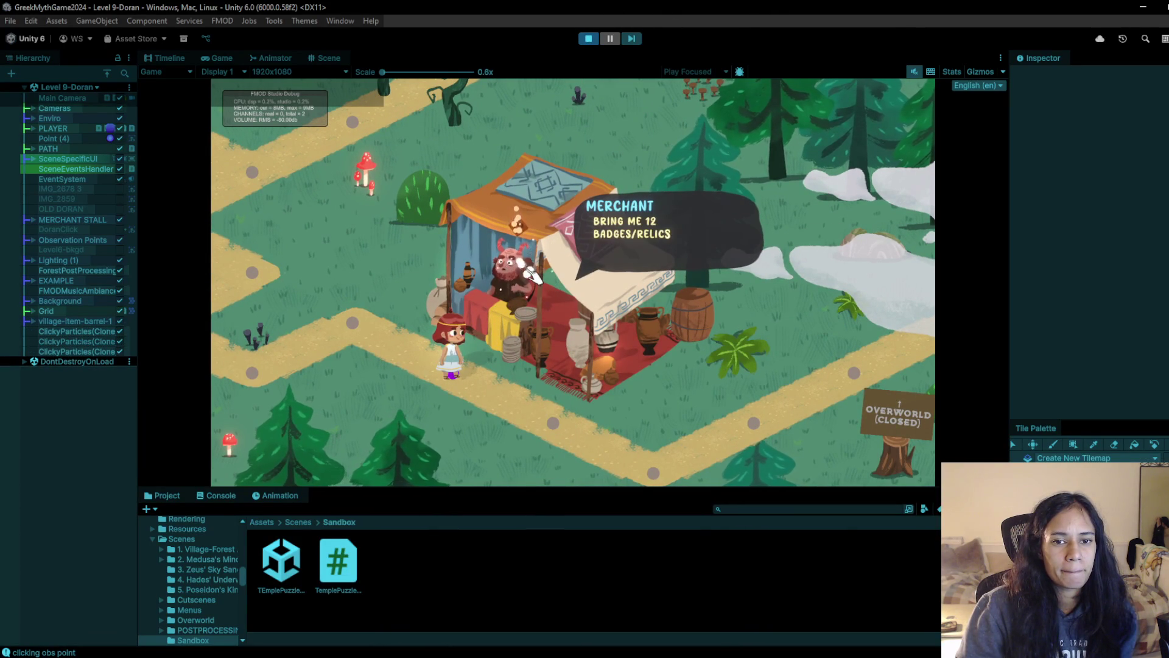
pyautogui.click(523, 301)
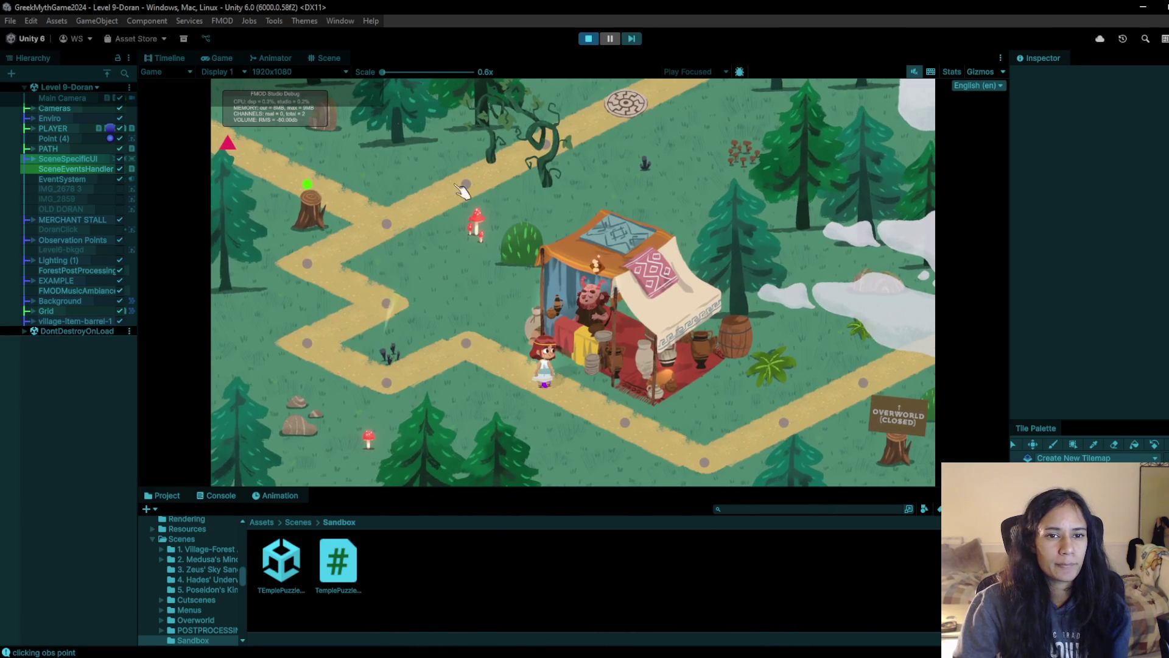
# Select Forest-tree-7 in the Scene view and drag it further right, then resume the Game view
pyautogui.click(324, 57)
pyautogui.click(387, 142)
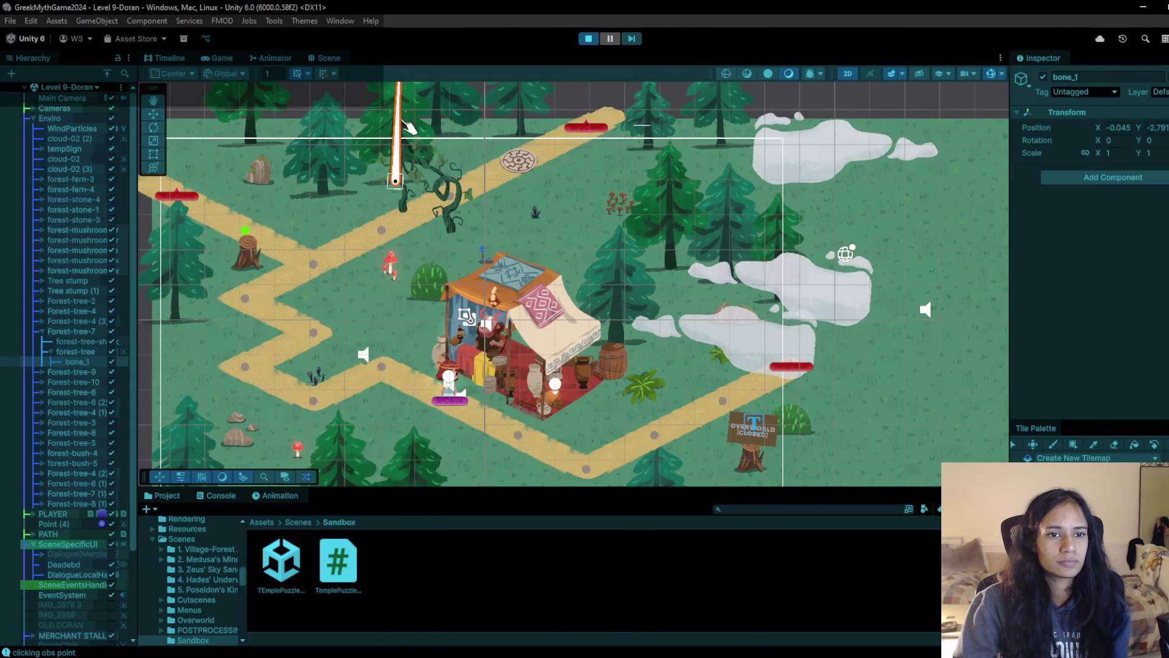
pyautogui.click(78, 351)
pyautogui.click(73, 331)
pyautogui.moveTo(407, 110); pyautogui.dragTo(610, 126)
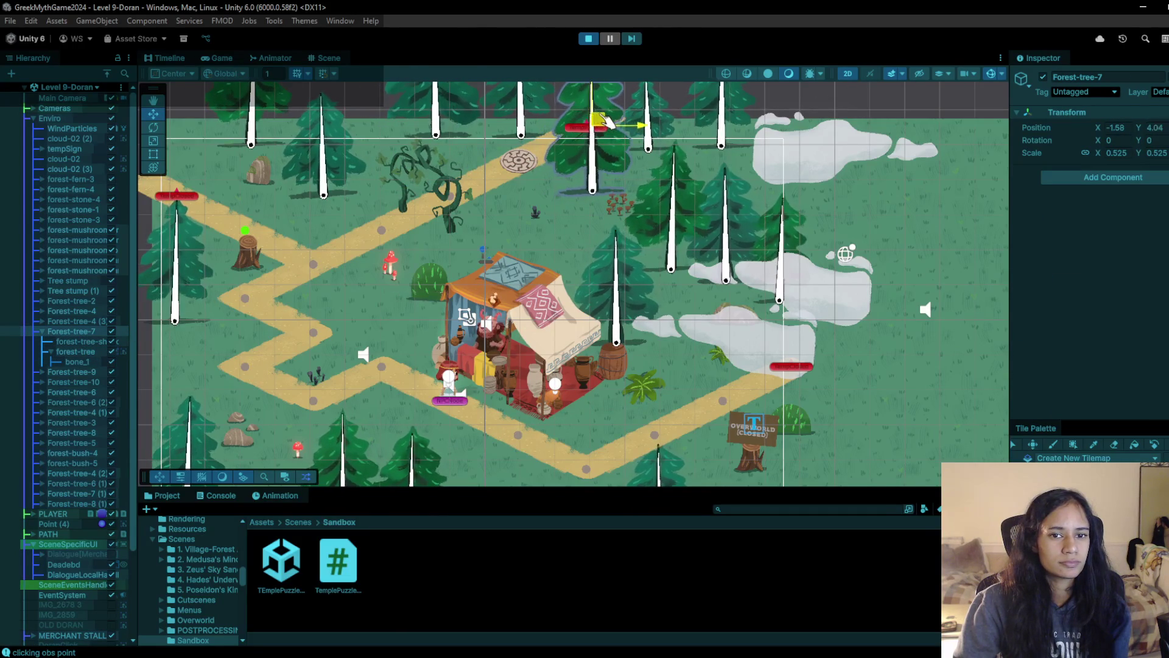
pyautogui.click(220, 58)
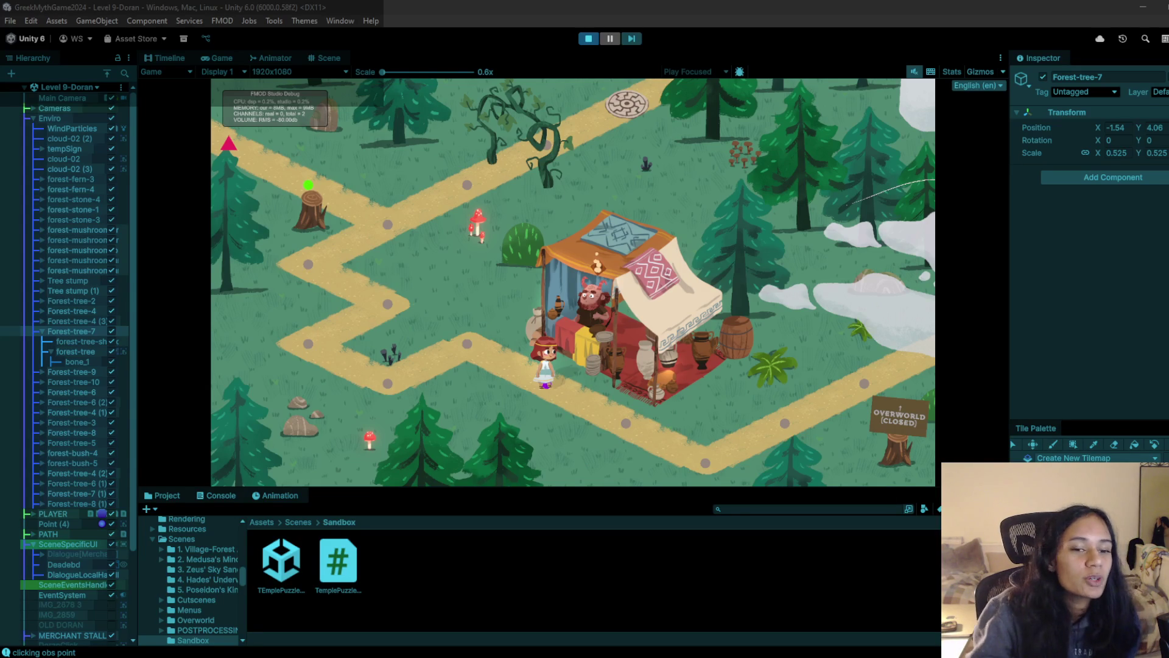
# Walk the player along the winding path up to the vines, then refocus the Unity editor
pyautogui.click(469, 371)
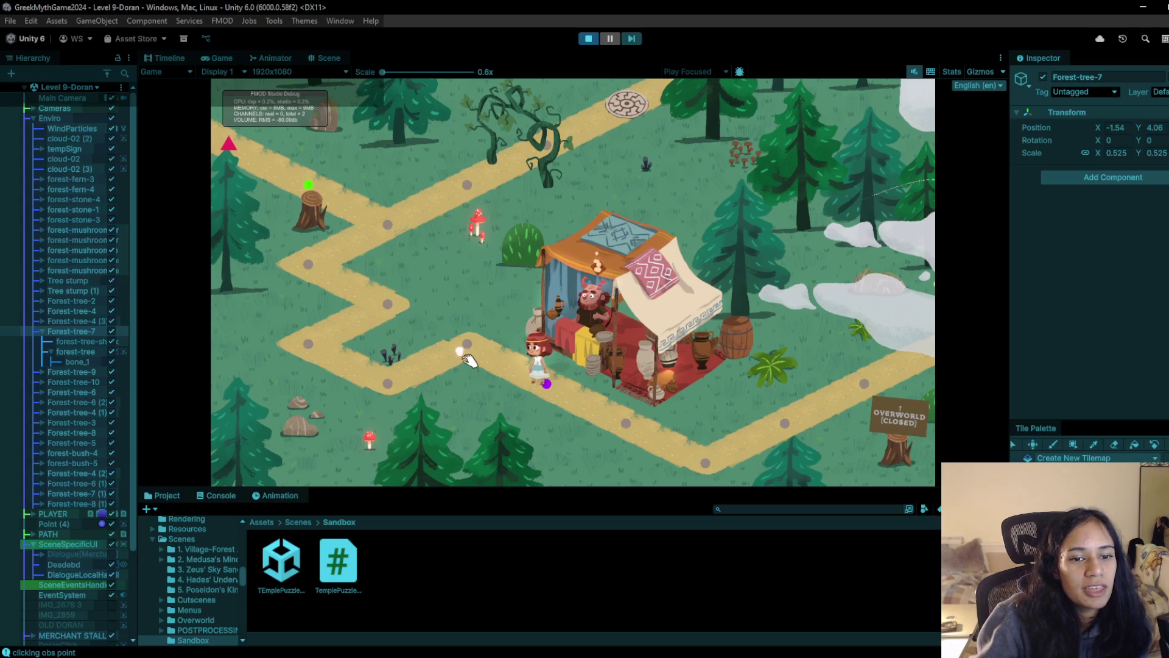
pyautogui.click(361, 340)
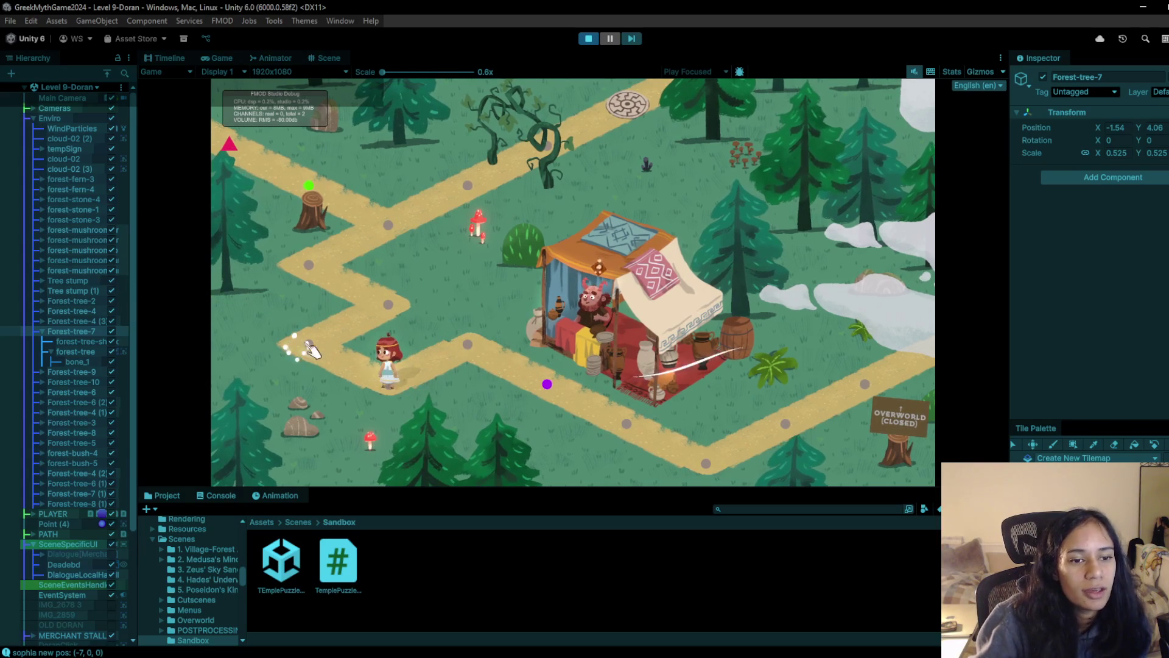
pyautogui.click(393, 227)
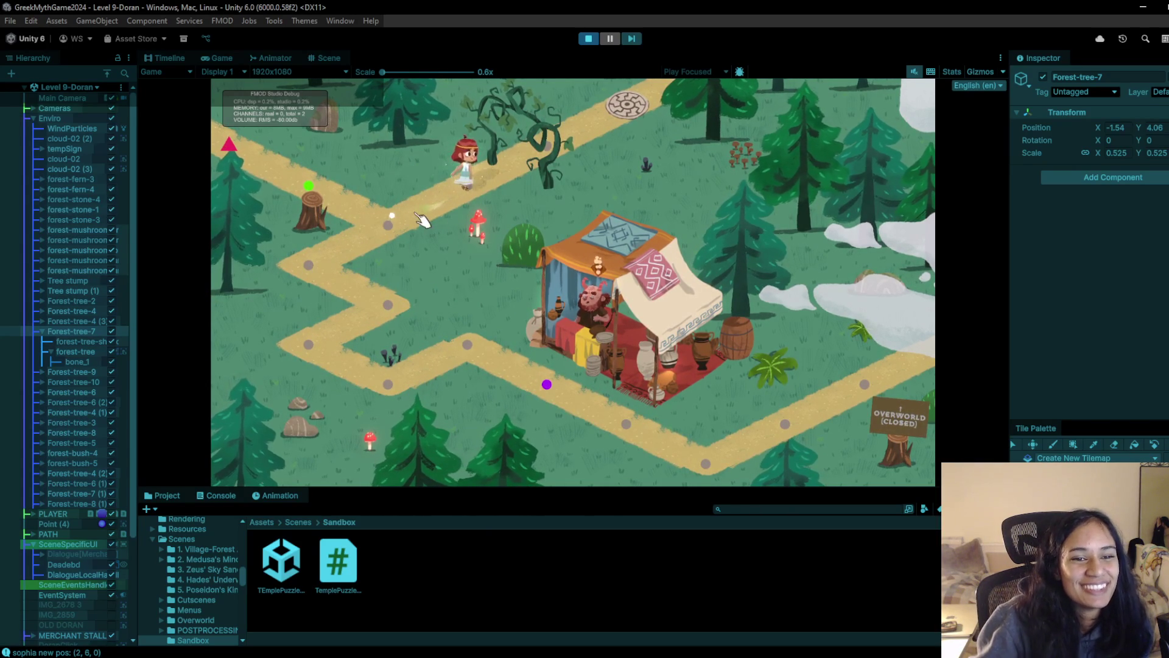
pyautogui.click(531, 105)
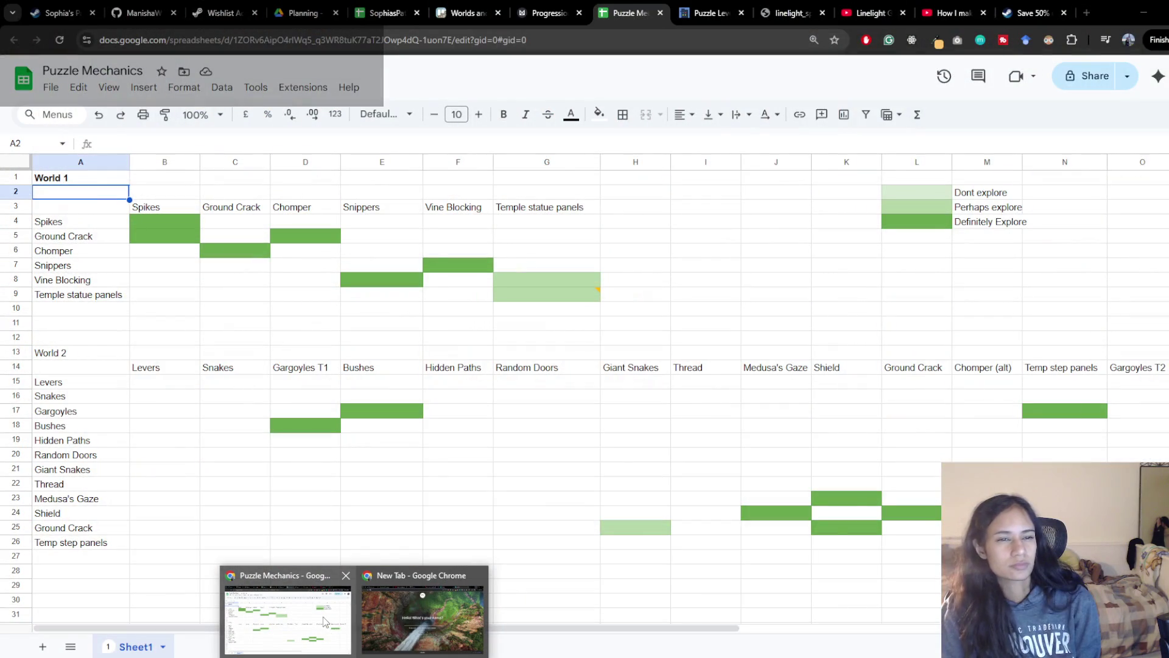
pyautogui.click(324, 622)
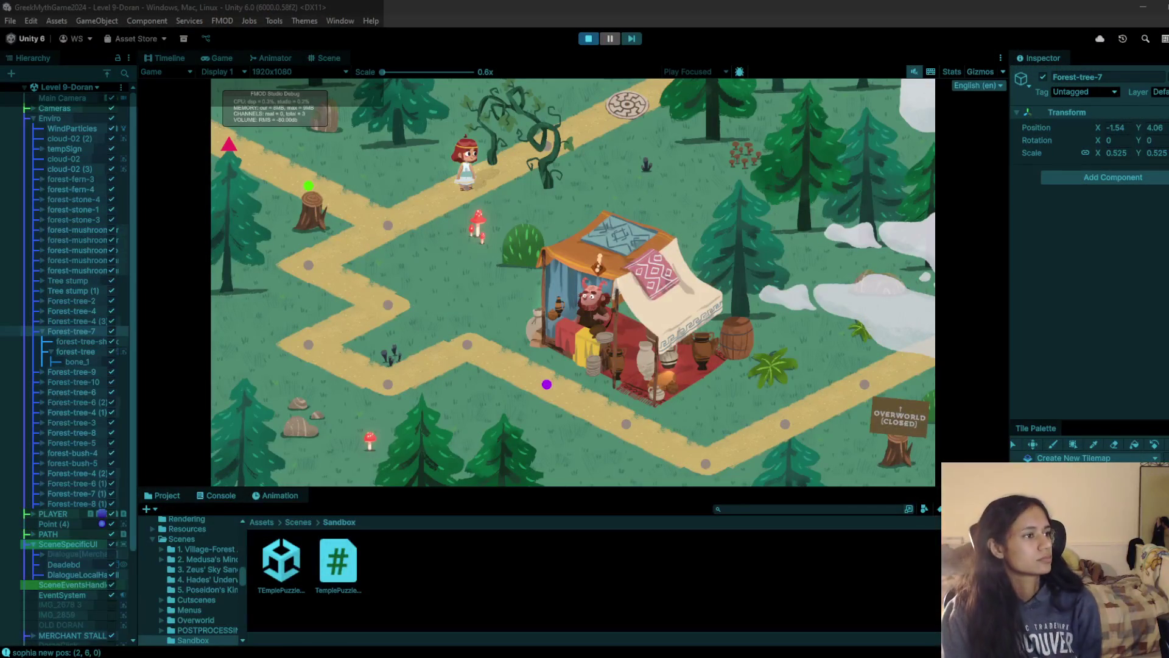